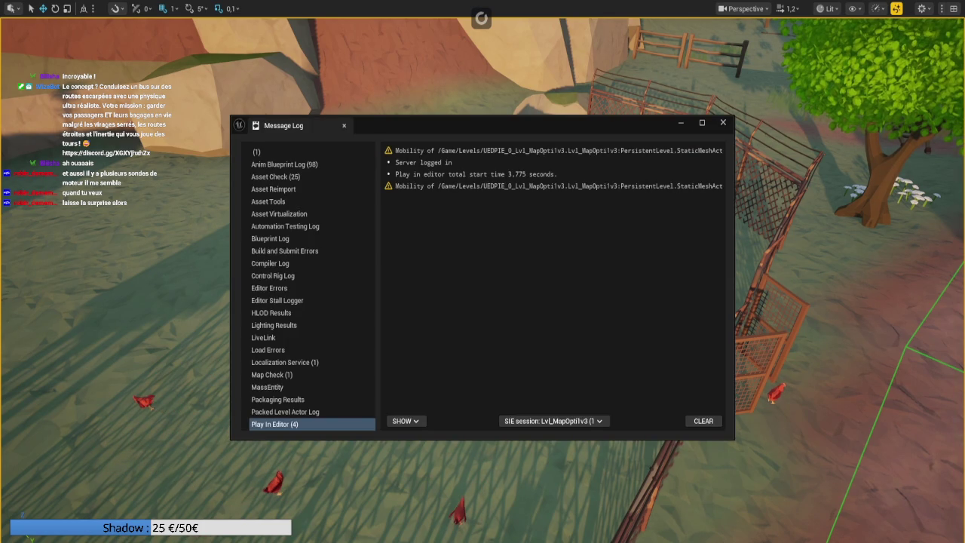
Stop the running play session and open the BP_Hen blueprint
key(Escape)
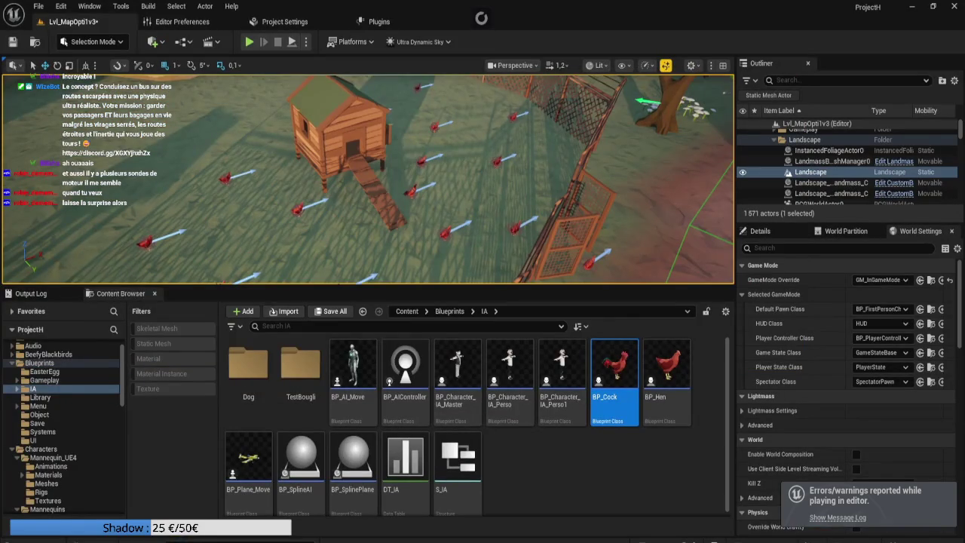
click(666, 377)
double_click(666, 377)
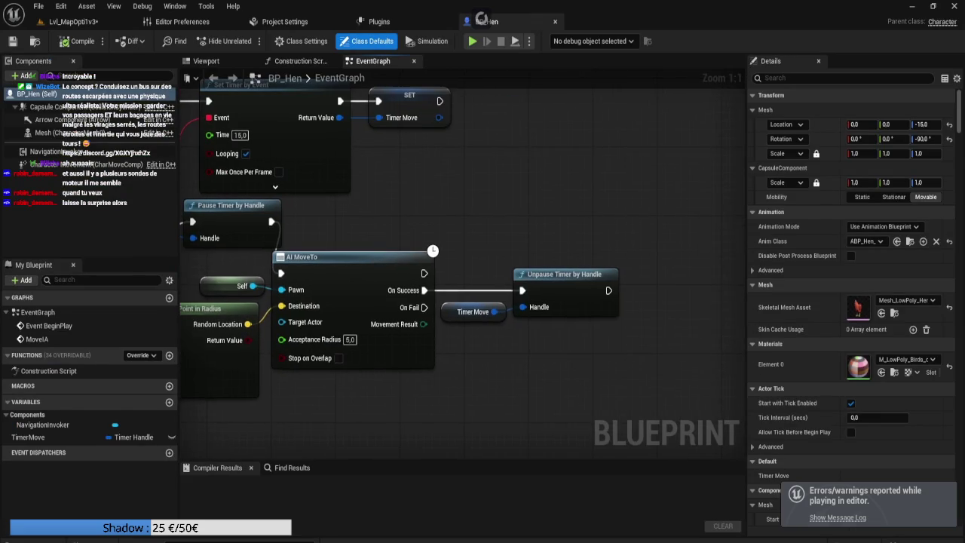
Add a 0,5 second Delay node after AI MoveTo's On Success
drag(424, 307, 522, 291)
mouse_move(471, 273)
mouse_down()
mouse_move(527, 312)
mouse_move(656, 307)
mouse_up()
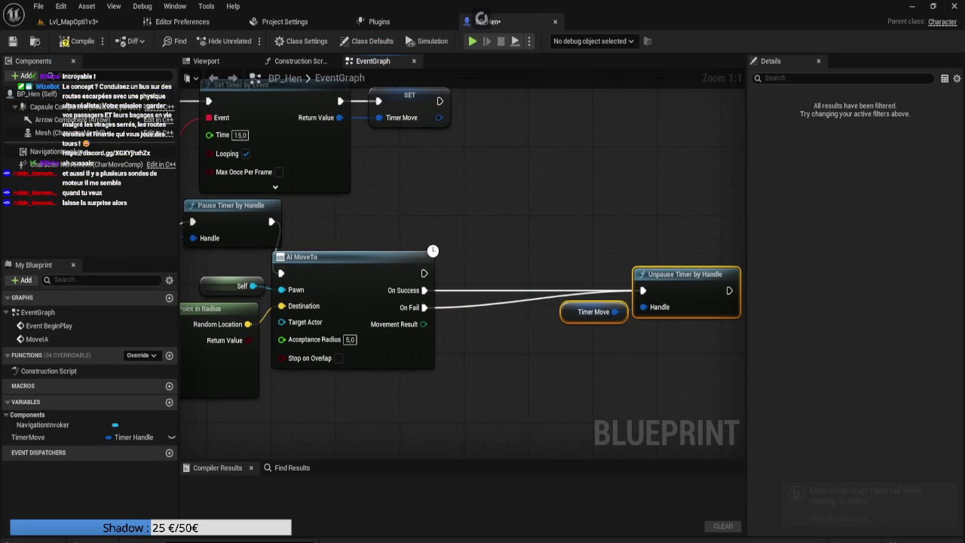
drag(424, 291, 495, 261)
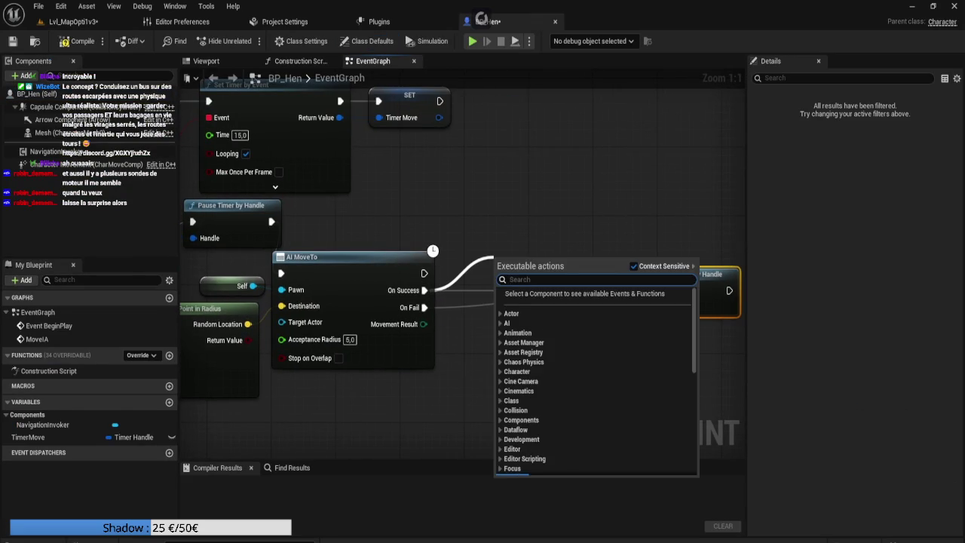
text(delay)
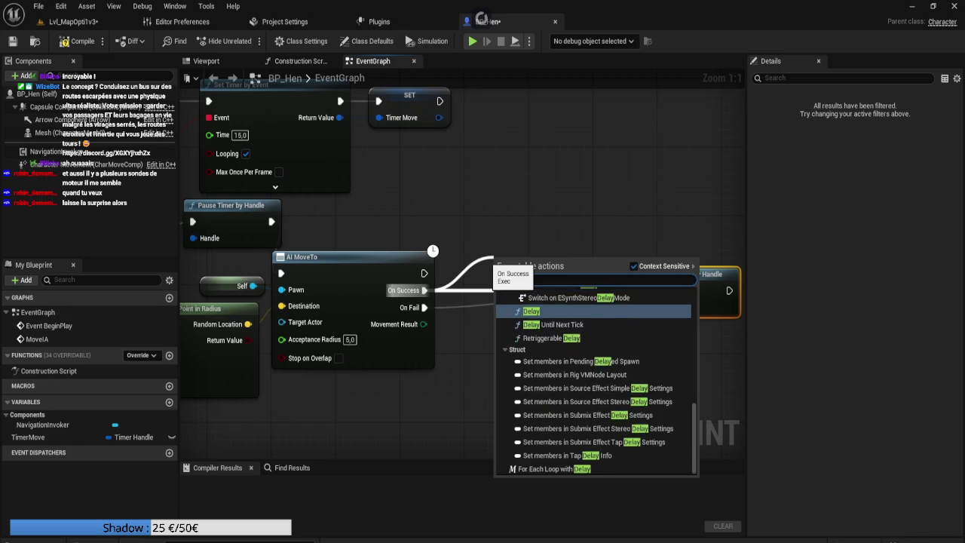
key(Return)
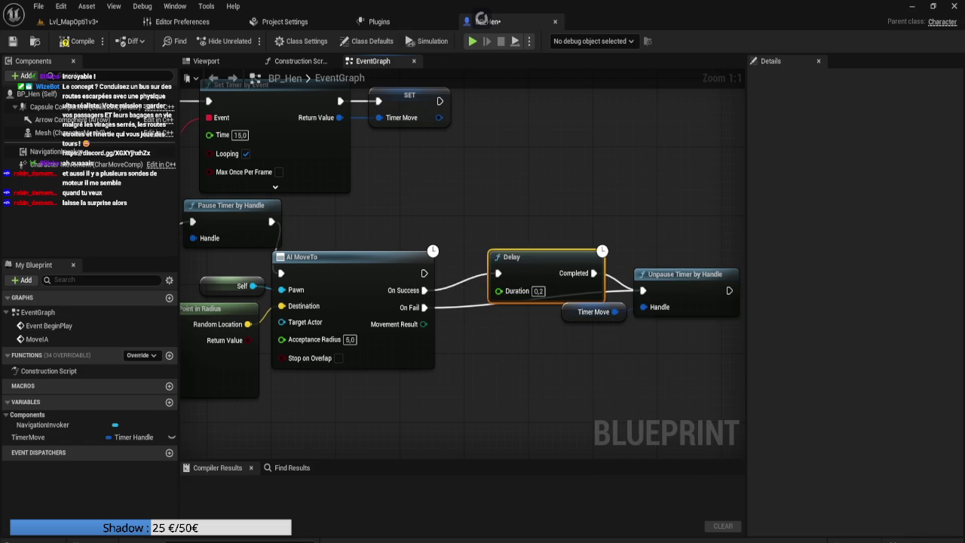
text(0,5)
key(Return)
drag(528, 260, 489, 274)
Duplicate the Delay as a 2,0 second delay between On Fail and Unpause Timer
key(ctrl+w)
drag(450, 333, 450, 314)
text(2)
key(Return)
drag(424, 307, 450, 342)
mouse_move(545, 341)
mouse_down()
mouse_move(642, 290)
mouse_move(931, 281)
mouse_up()
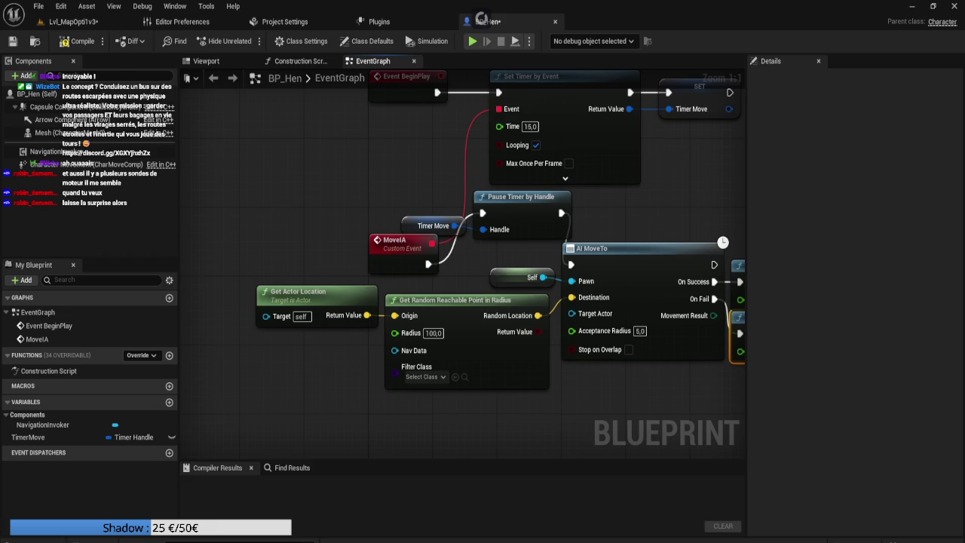
Enable Stop on Overlap on the AI MoveTo node and compile BP_Hen
mouse_move(352, 196)
mouse_down()
mouse_move(305, 189)
mouse_move(327, 199)
mouse_up()
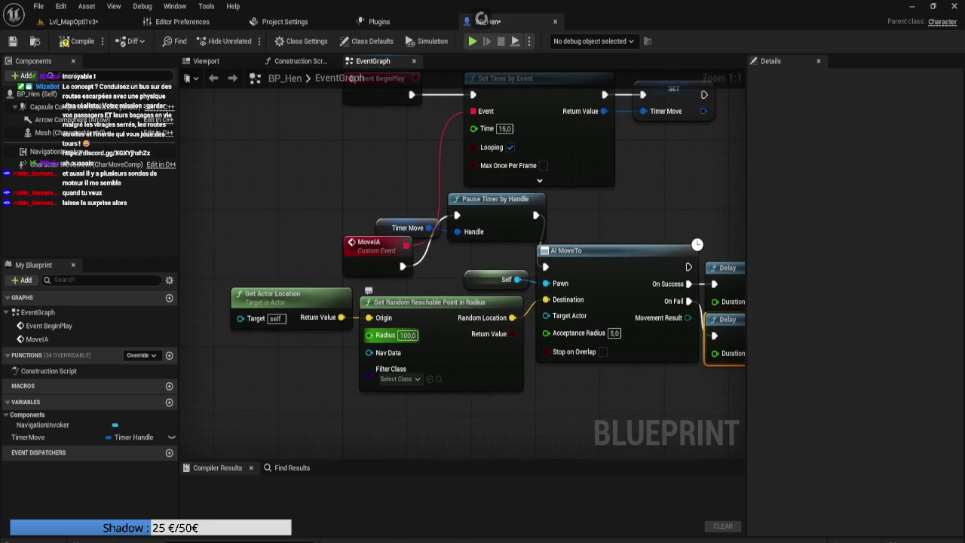
drag(327, 199, 210, 180)
click(484, 332)
drag(502, 355, 436, 362)
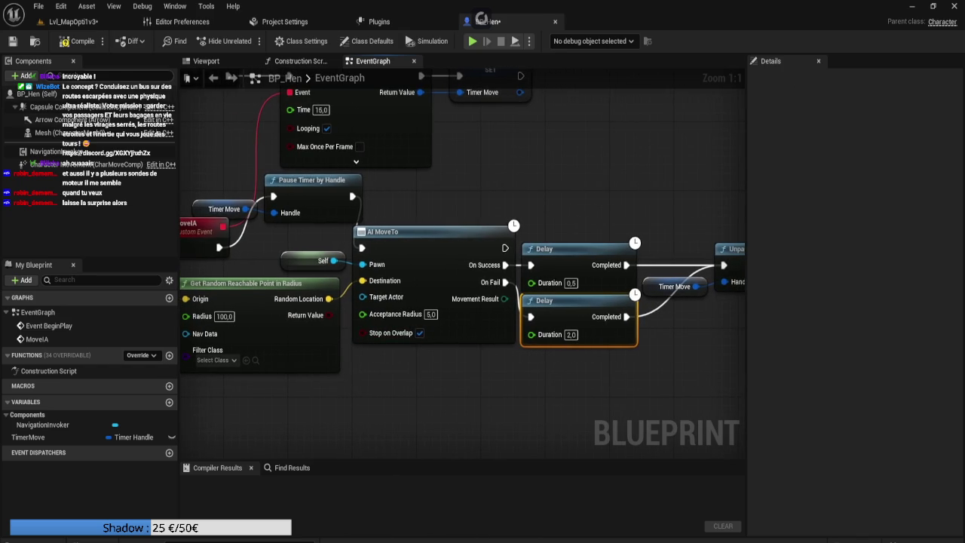
click(79, 42)
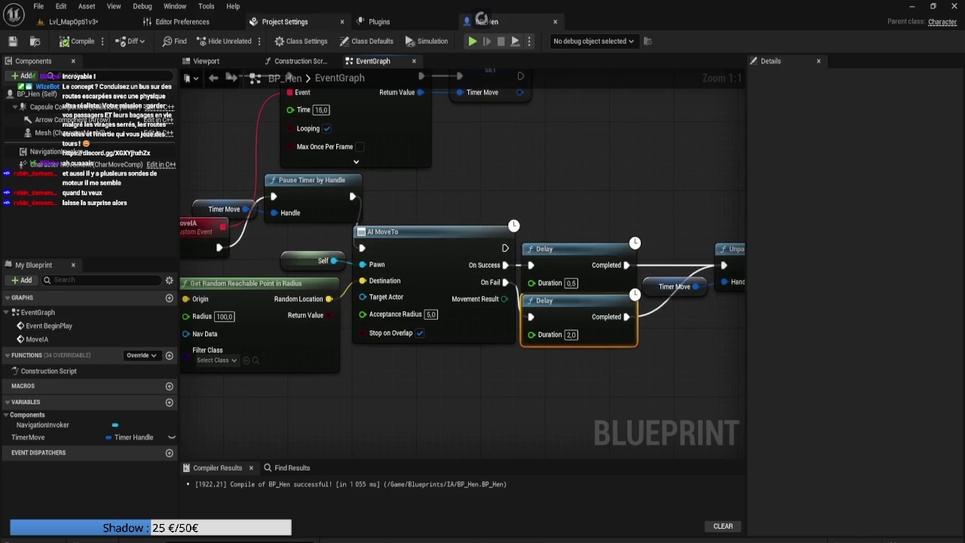
click(73, 21)
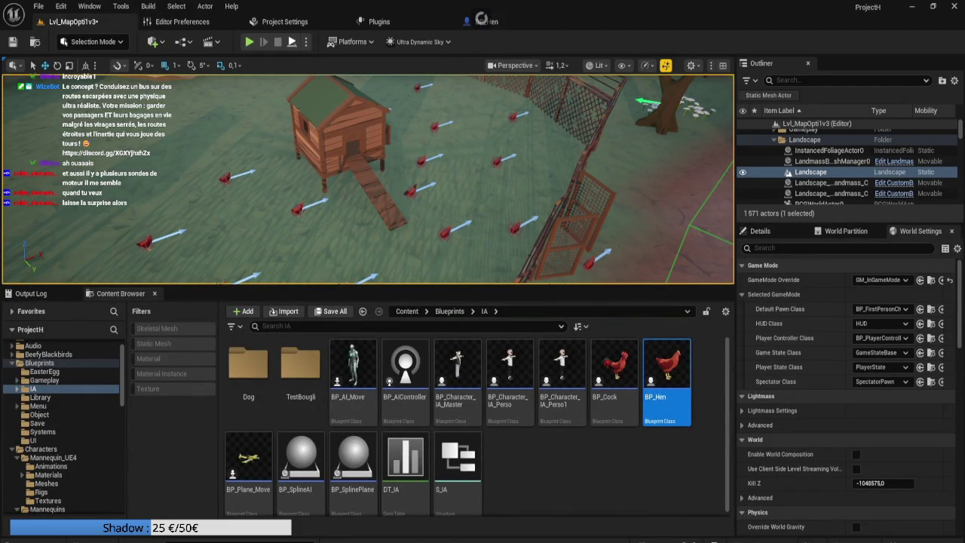
Play the level fullscreen, watch the hens roam the pen, then stop
key(alt+p)
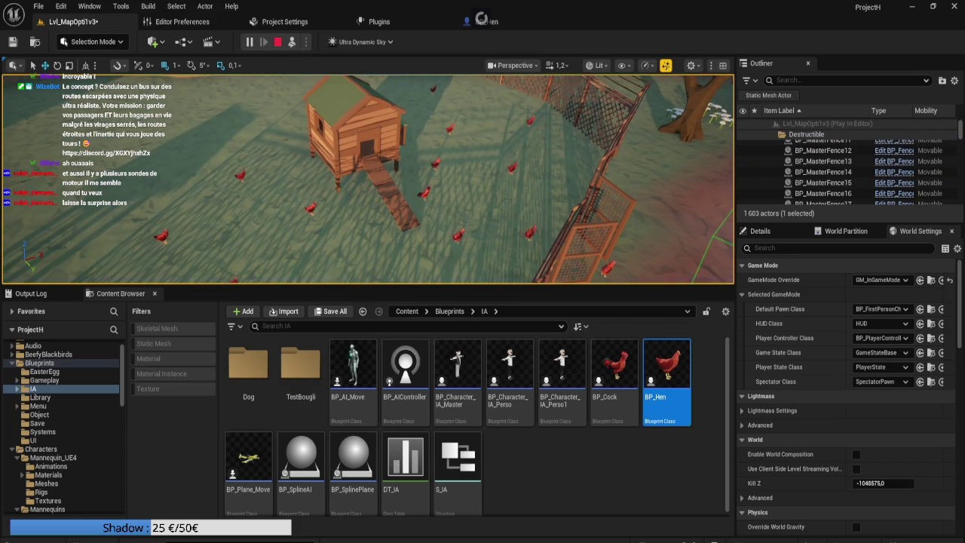
key(F11)
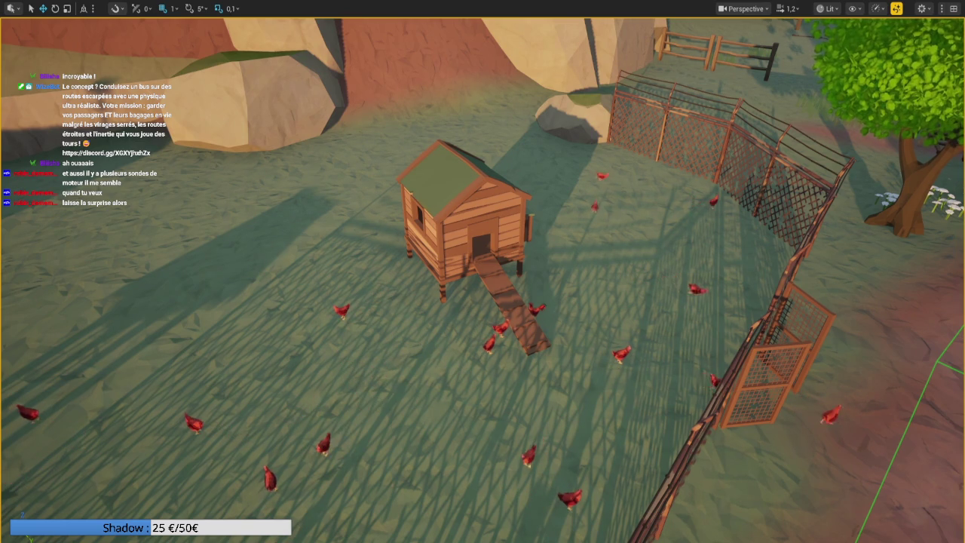
mouse_move(895, 166)
mouse_down()
mouse_move(750, 140)
mouse_move(799, 276)
mouse_up()
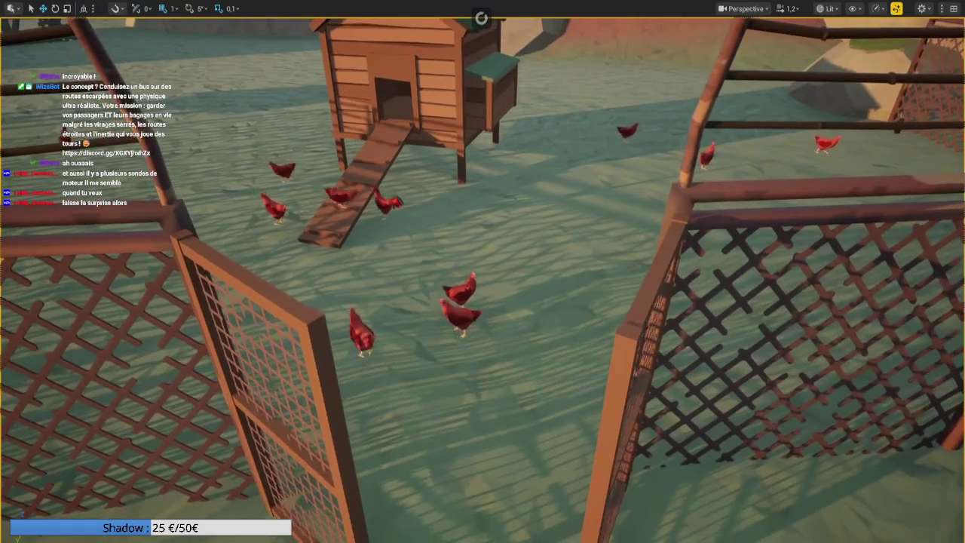
key(Escape)
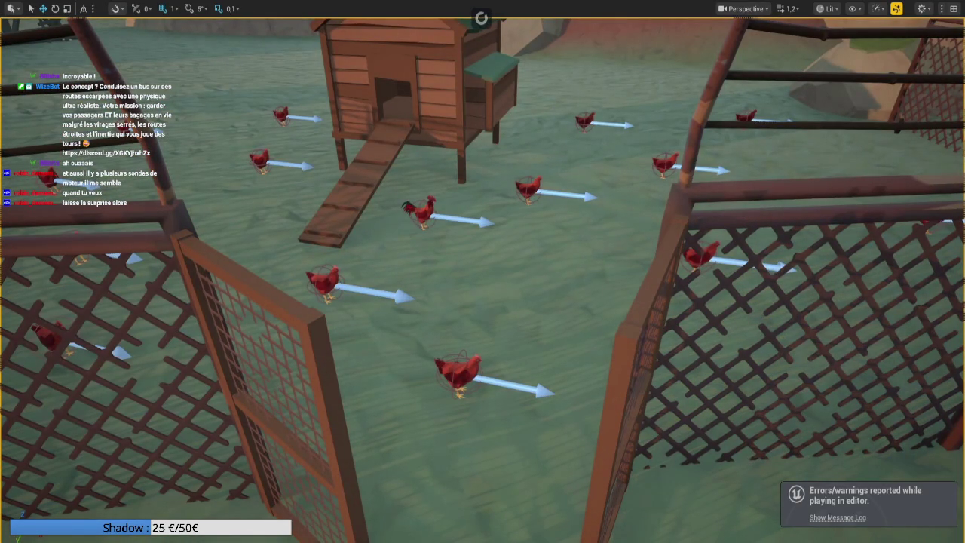
Turn on Show > Navigation in the viewport and inspect the navmesh over the pen
click(853, 8)
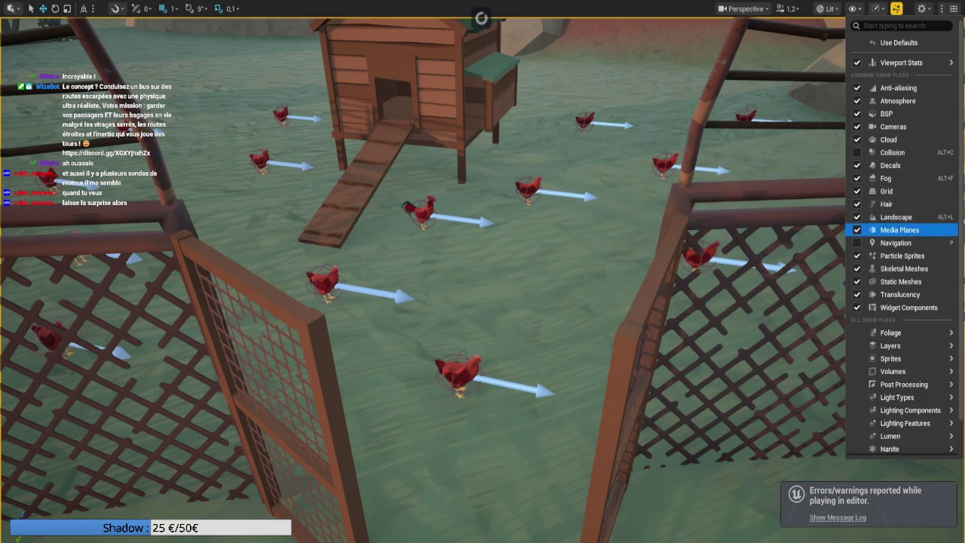
click(879, 242)
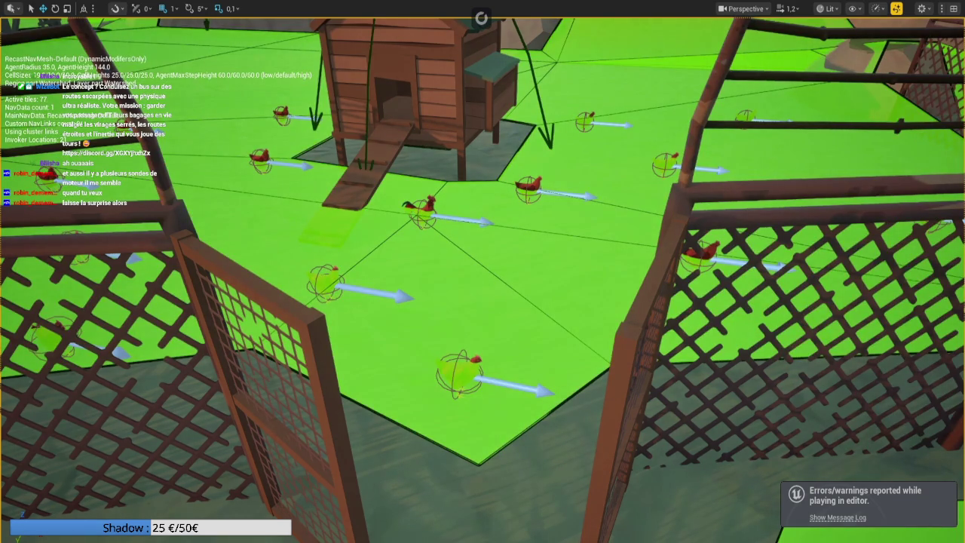
key(Left)
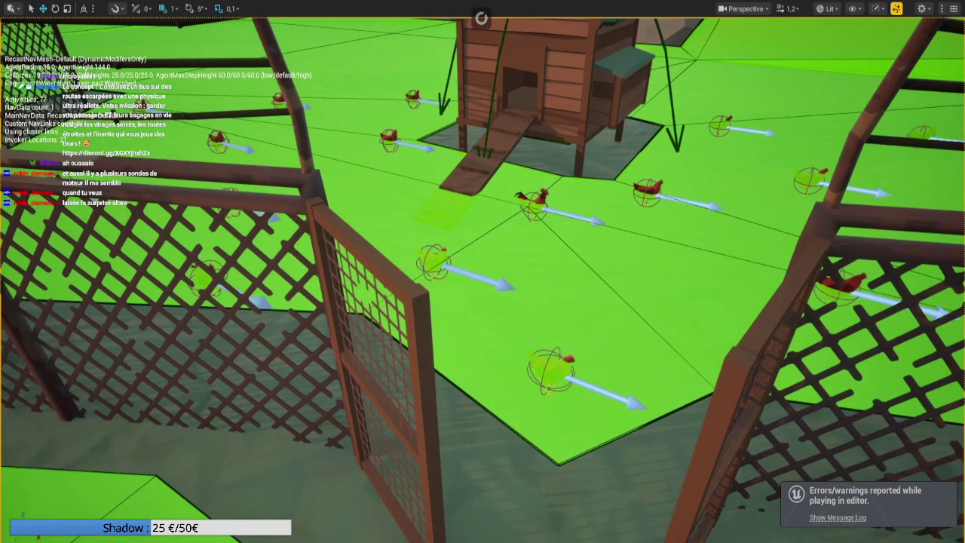
key(F11)
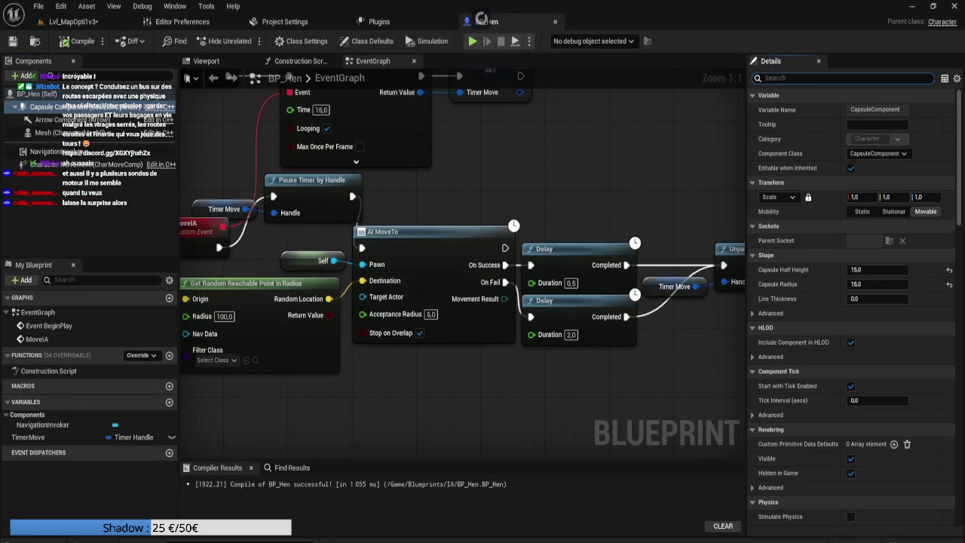
Filter properties by 'nav', turn off the capsule's Dynamic Obstacle, and recompile
text(nav)
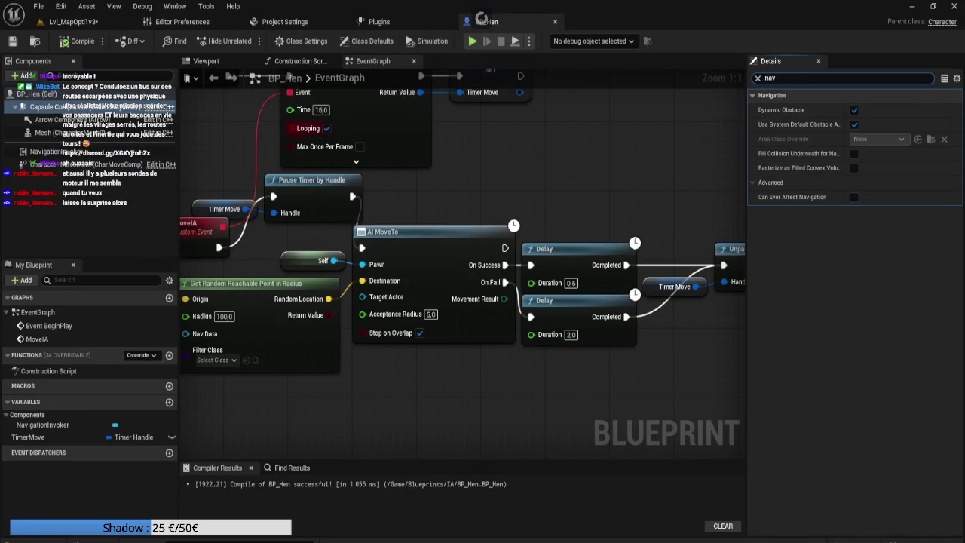
click(854, 110)
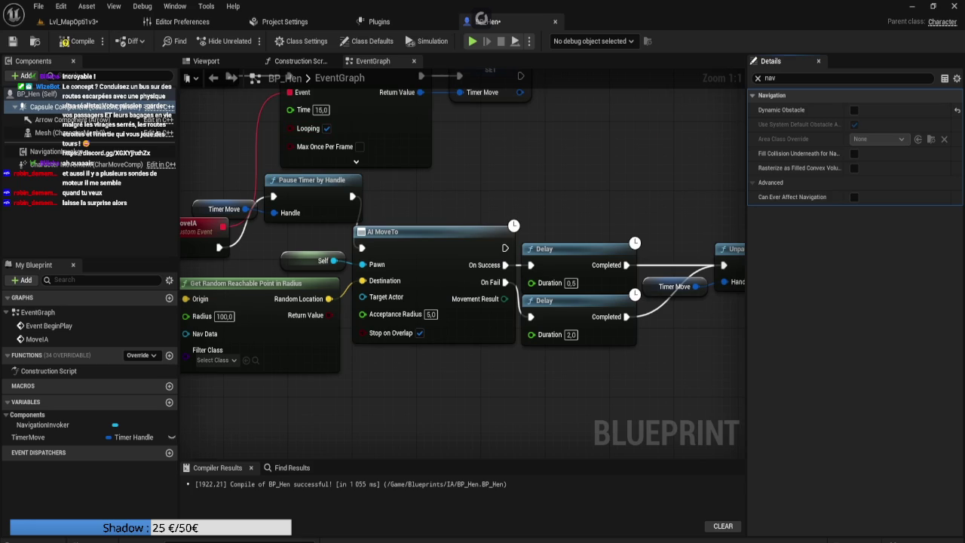
click(45, 133)
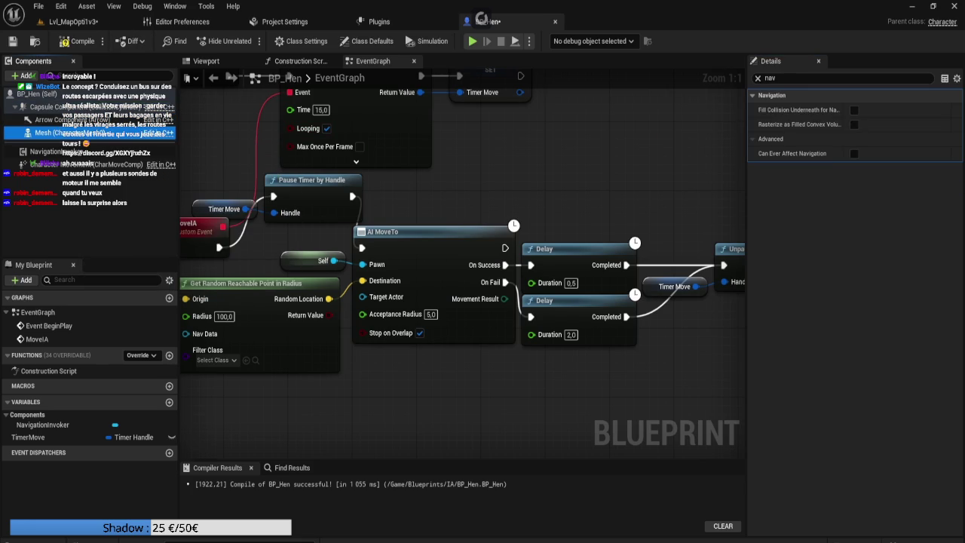
click(78, 40)
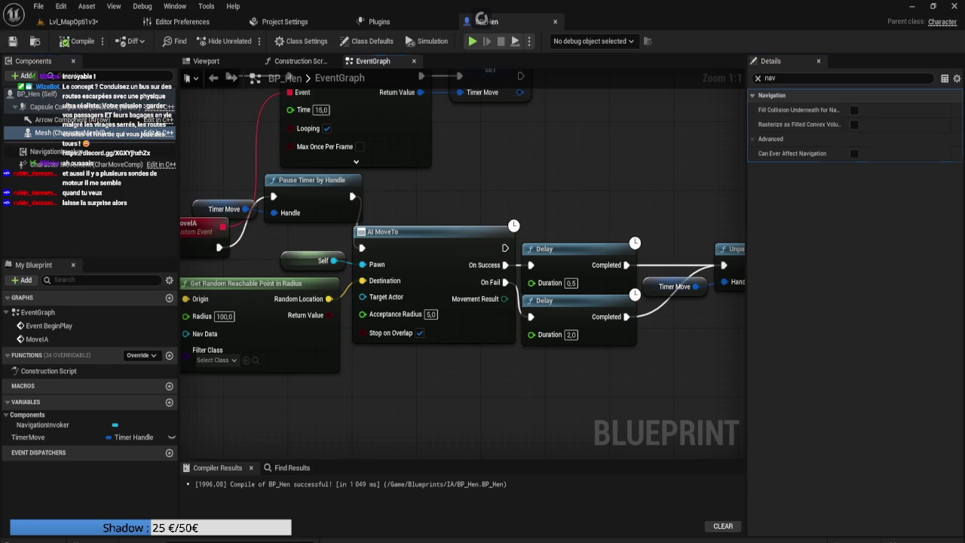
Rearrange the Timer Move and Pause Timer by Handle nodes next to AI MoveTo
mouse_move(403, 195)
mouse_down()
mouse_move(445, 192)
mouse_move(488, 223)
mouse_move(480, 211)
mouse_move(429, 203)
mouse_up()
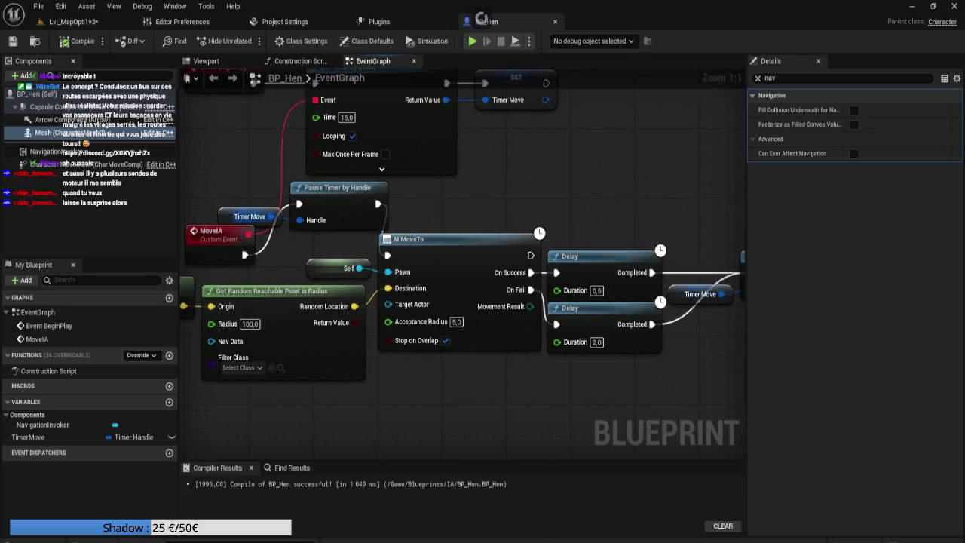
drag(250, 216, 226, 208)
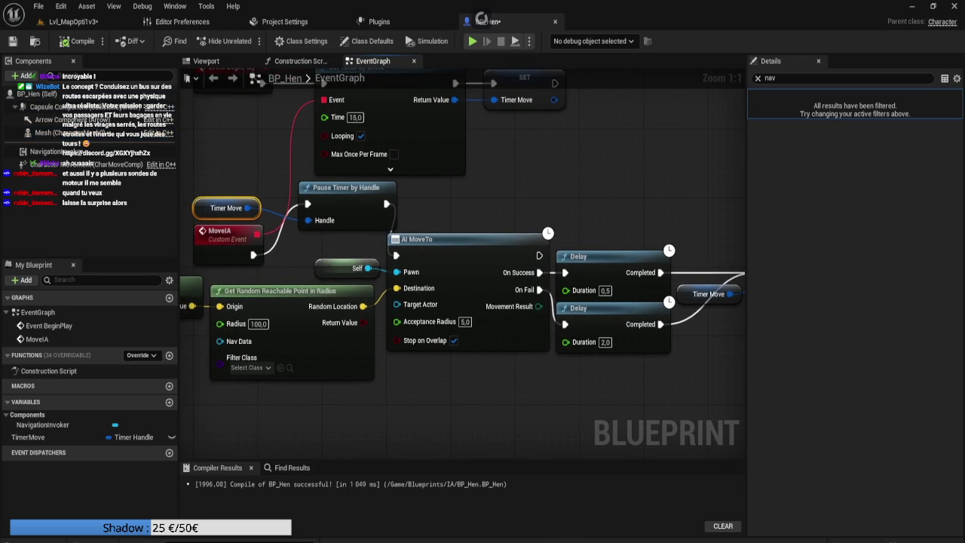
click(339, 188)
drag(339, 188, 323, 213)
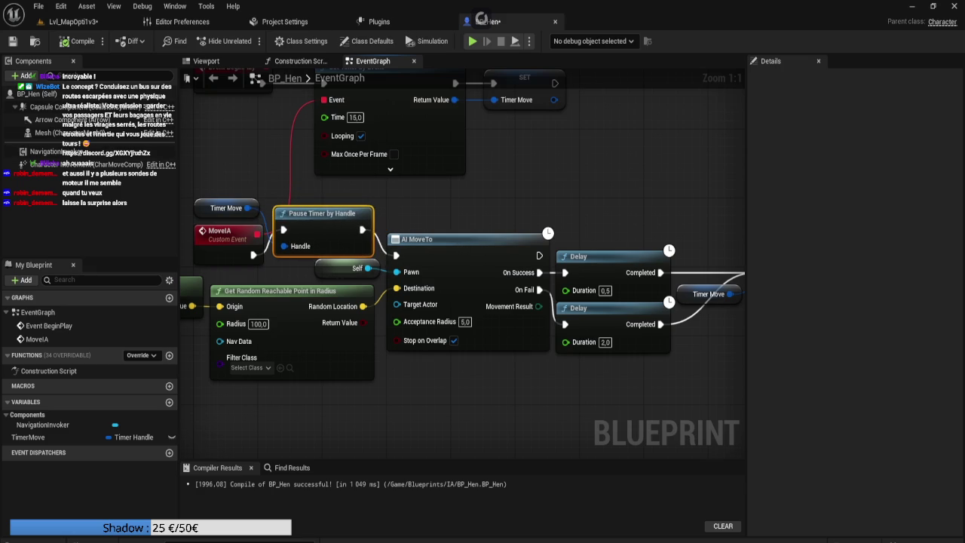
Review CharacterMovement's navigation properties, clear the 'nav' filter, and widen the Details panel
click(75, 164)
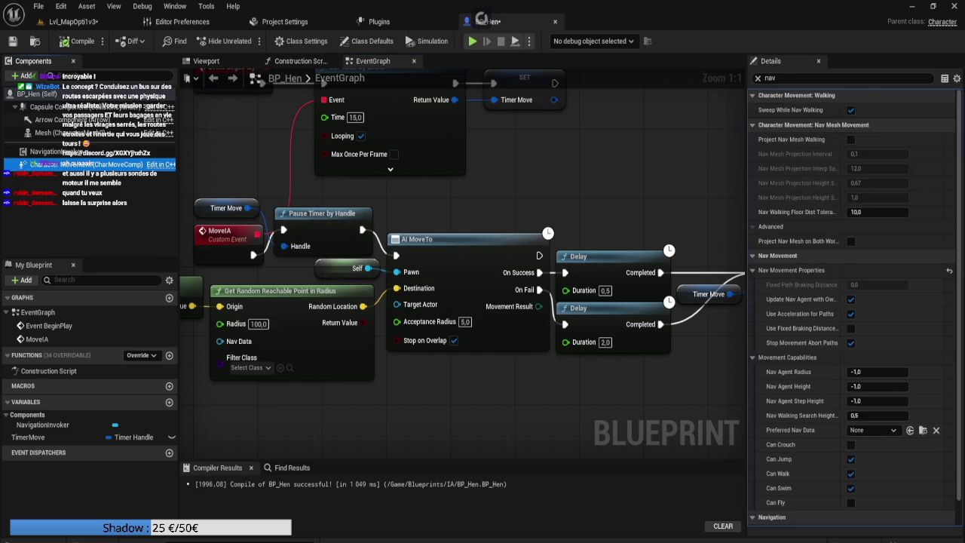
scroll(799, 256, down, 1)
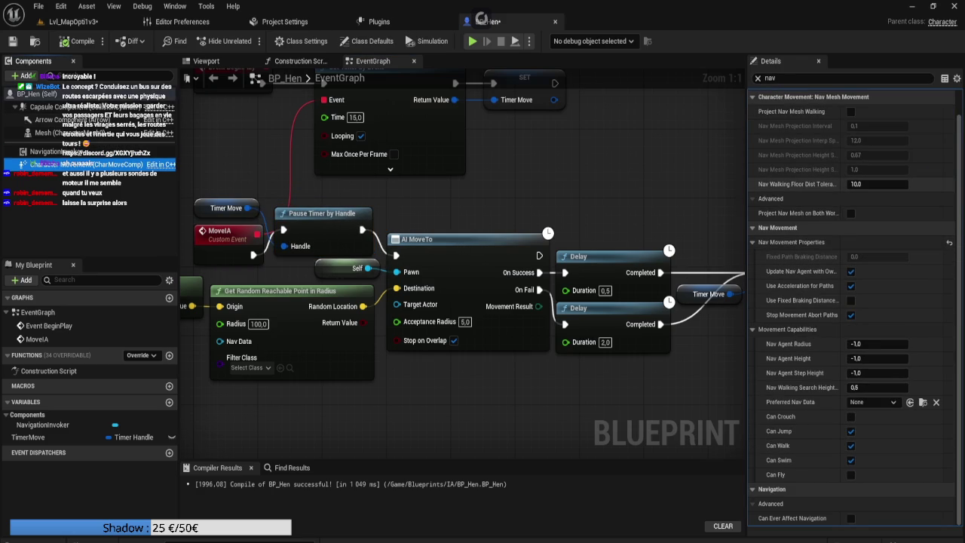
click(757, 78)
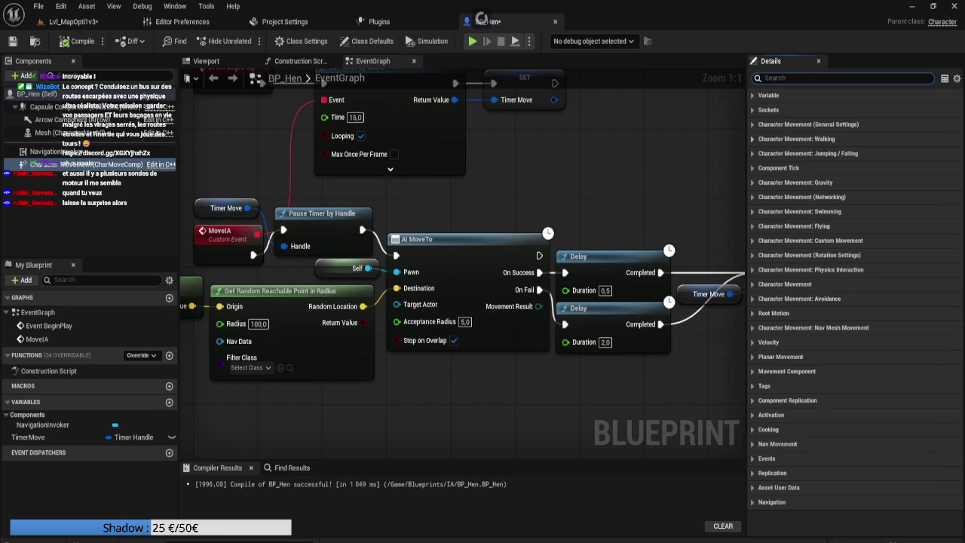
drag(746, 226, 624, 226)
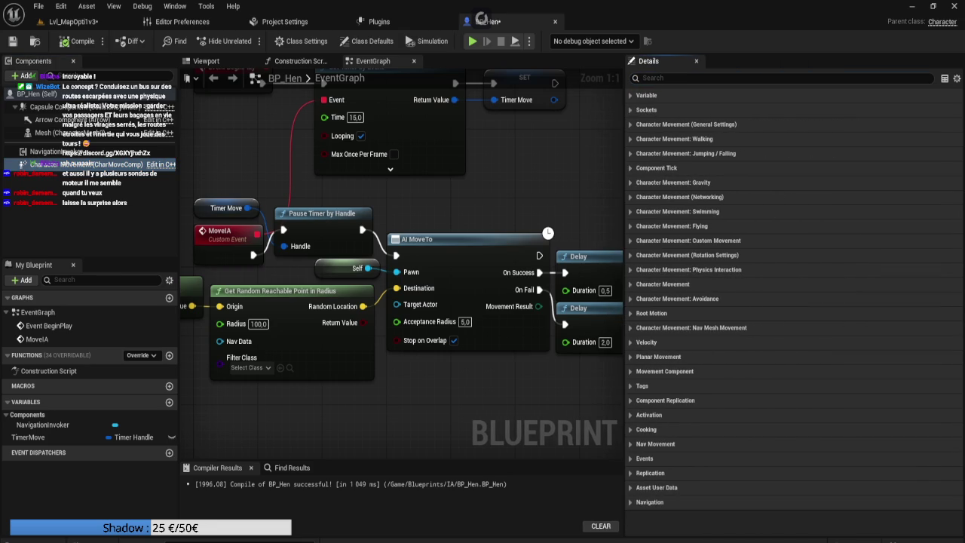
Set CharacterMovement's Max Walk Speed to 100 cm/s
click(673, 138)
click(799, 212)
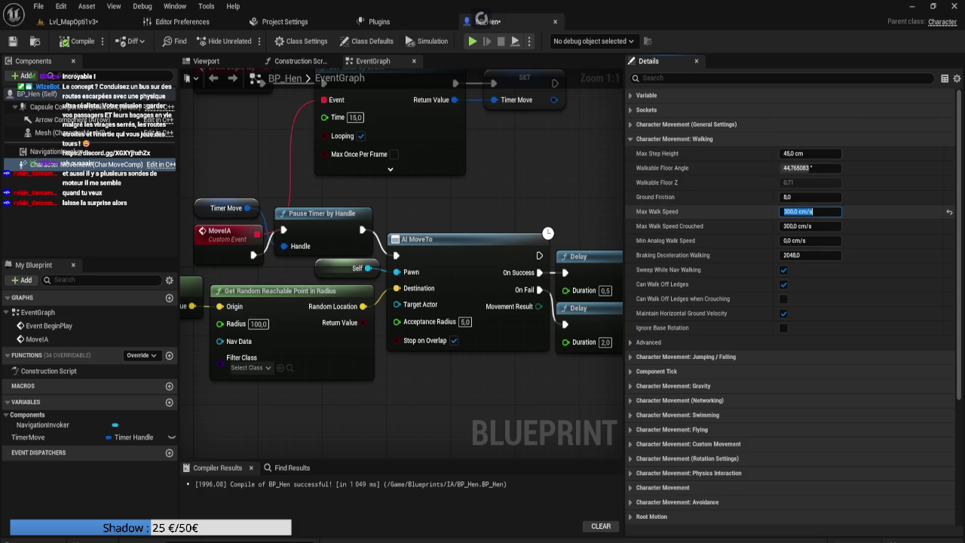
drag(784, 212, 789, 212)
text(1)
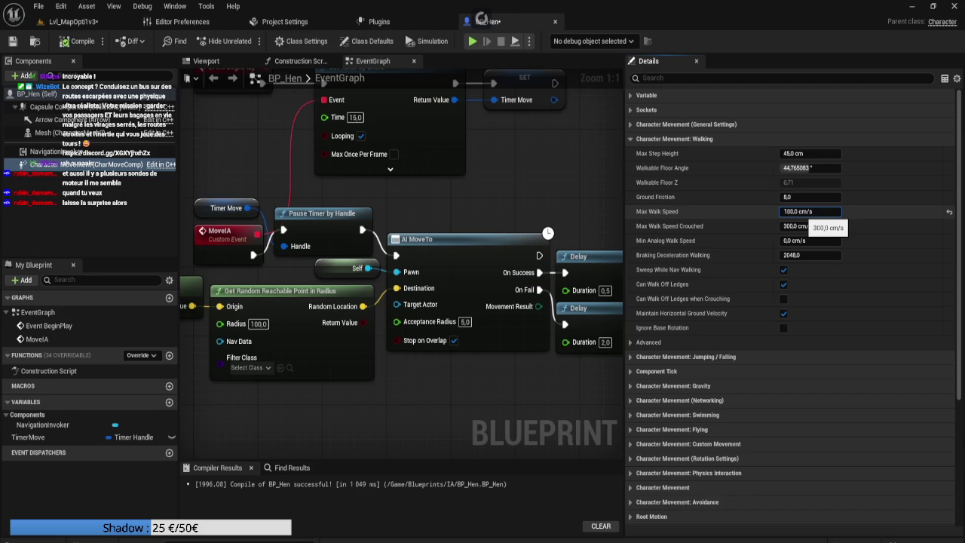
key(Return)
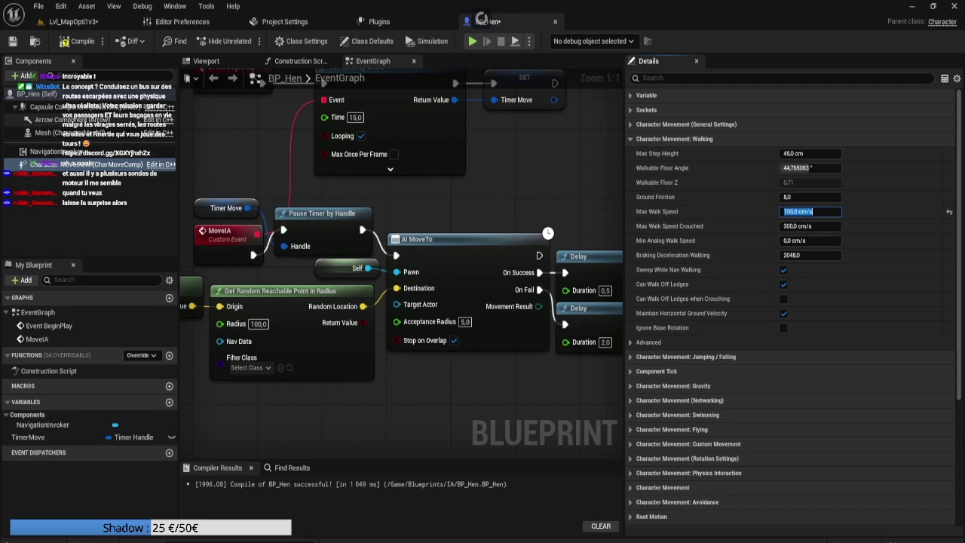
click(52, 132)
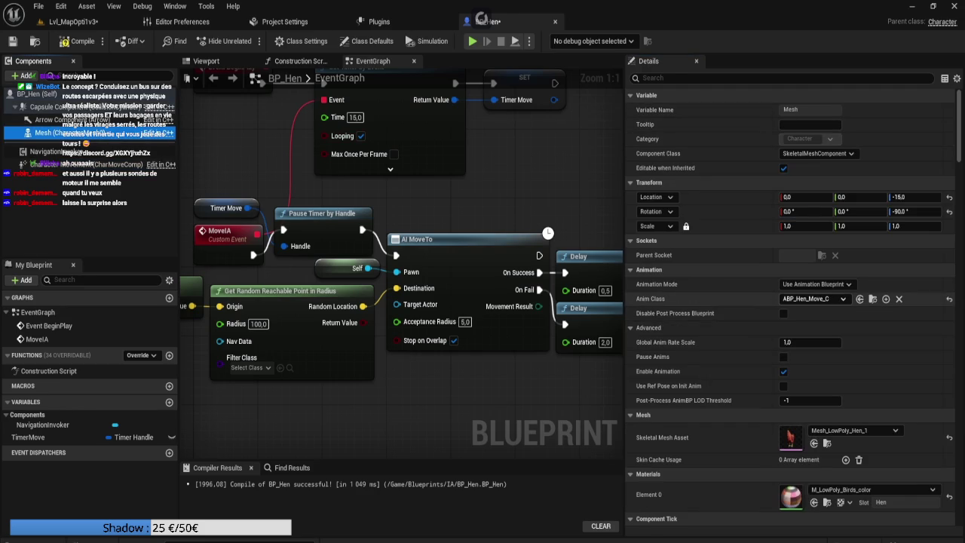
key(ctrl+Tab)
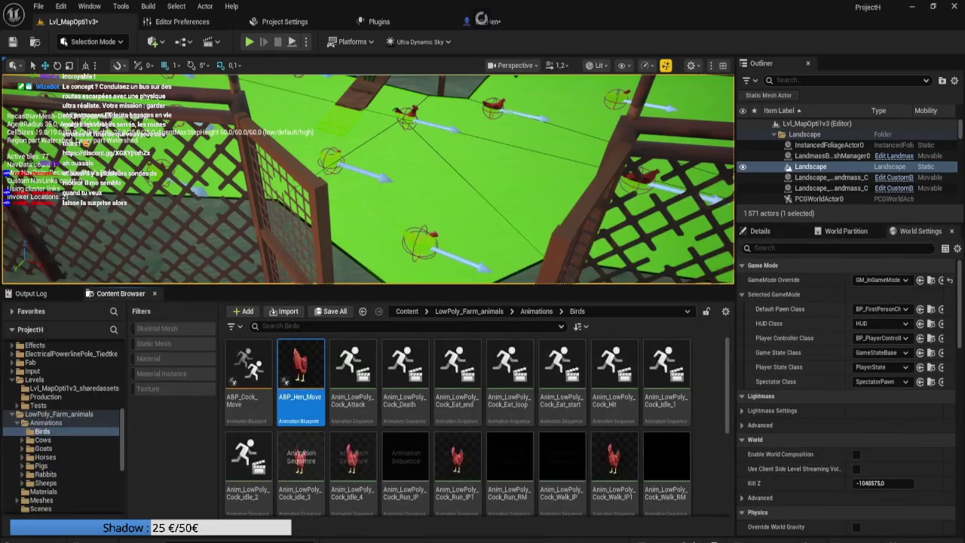
Open BS_Cock_Move and set the speed axis maximum to 100
scroll(462, 442, down, 3)
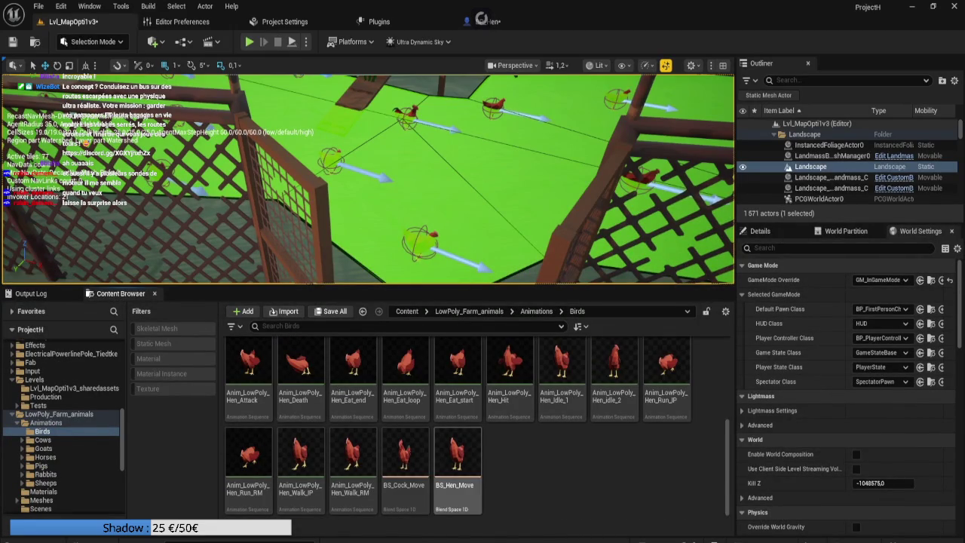
click(405, 456)
double_click(405, 456)
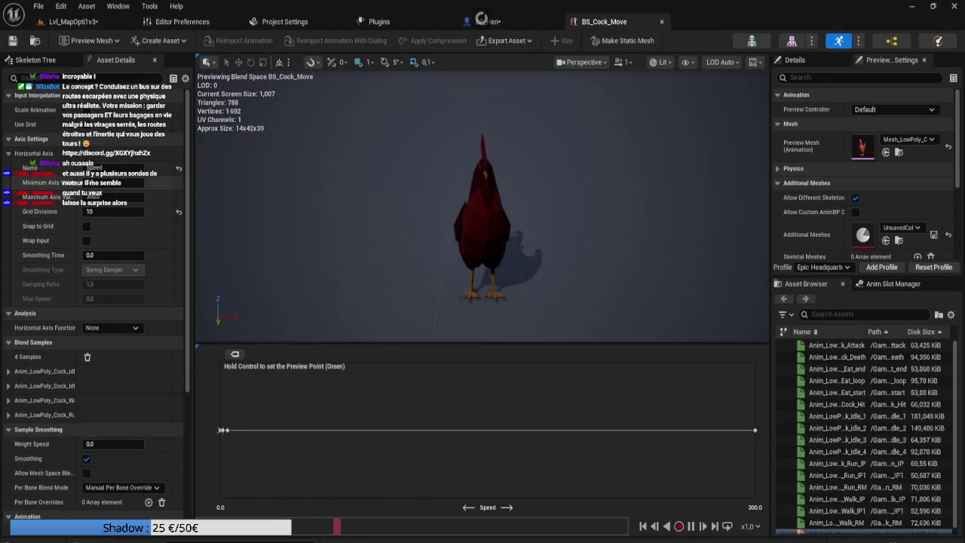
text(100)
key(Return)
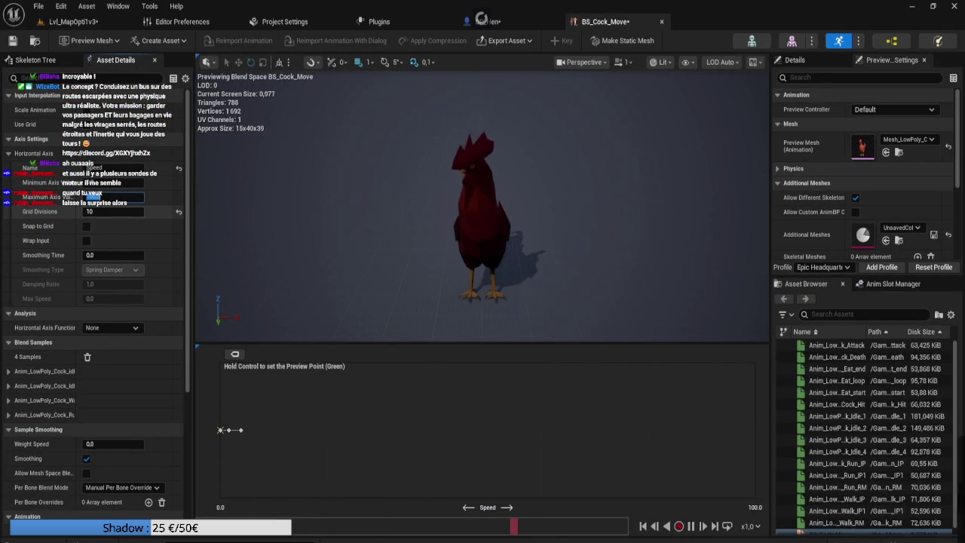
Move the fastest sample lower, reapply the 100 speed-axis maximum, and close the blend space
ctrl+click(580, 430)
key(ctrl+z)
drag(755, 430, 343, 430)
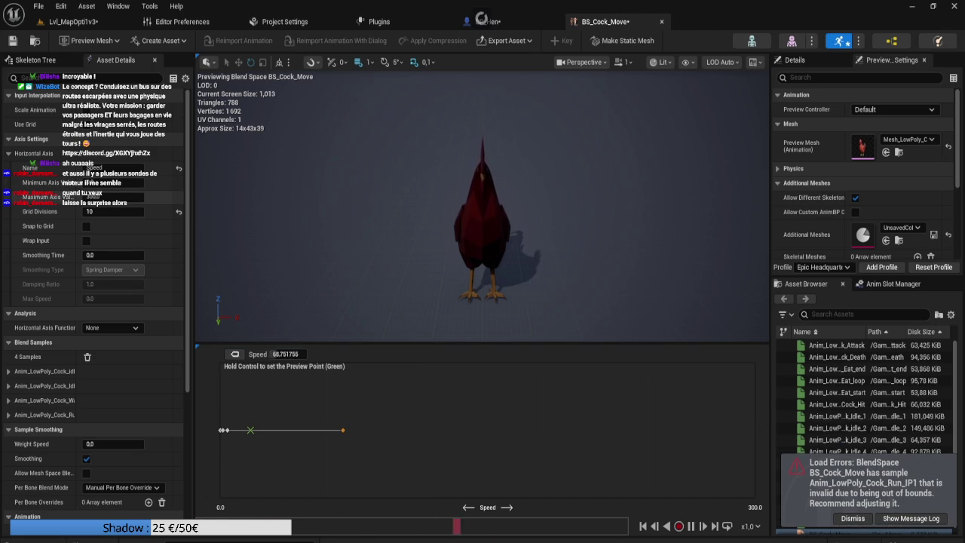
click(106, 197)
text(1)
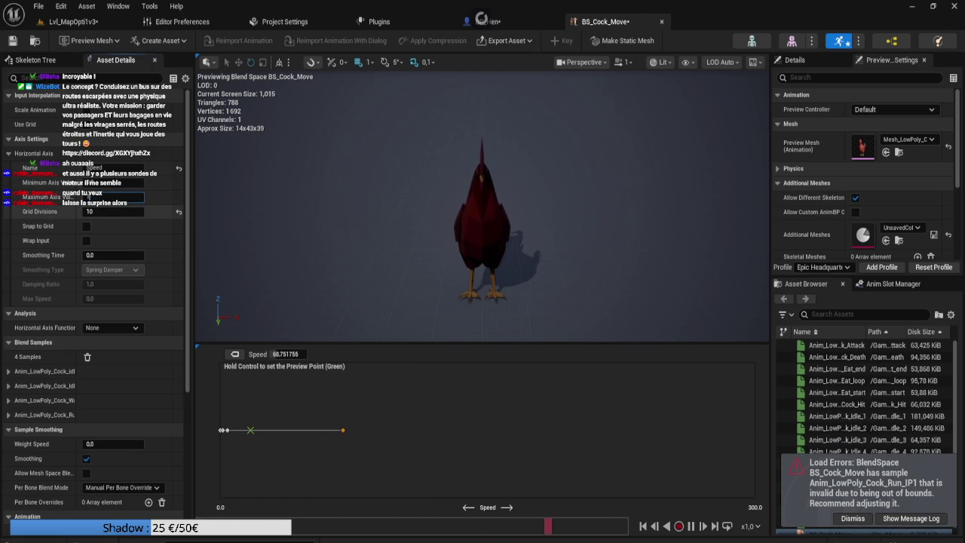
text(00.0)
key(Return)
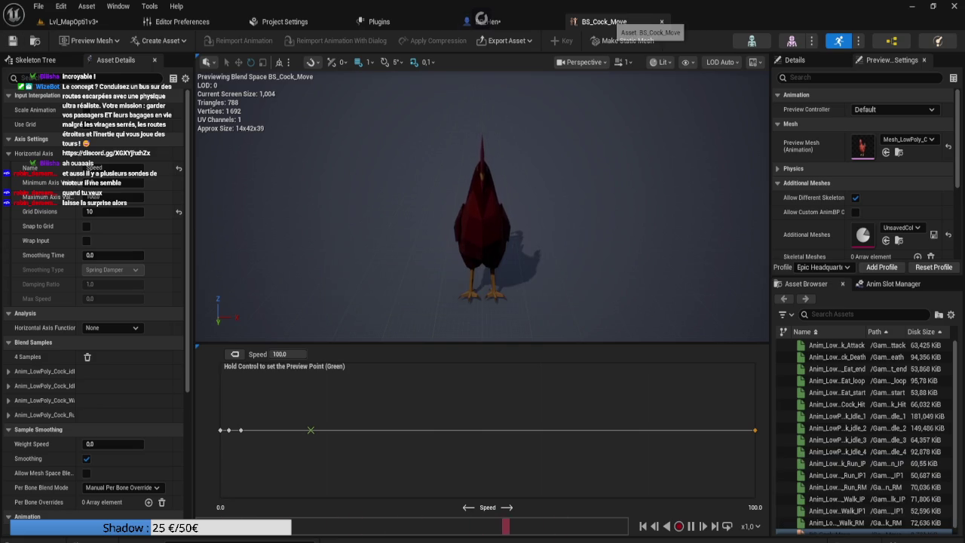
click(661, 21)
double_click(457, 452)
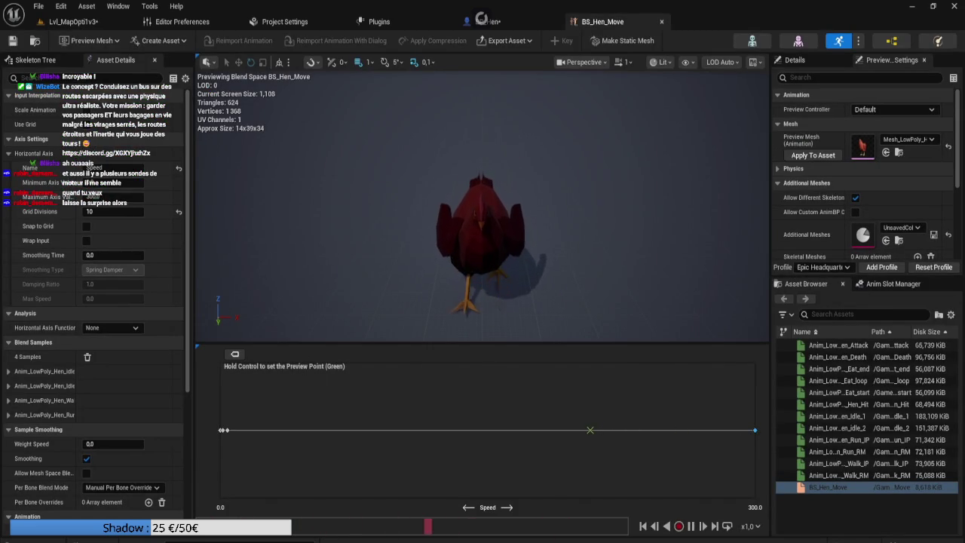
Try a 100 speed-axis maximum, undoing it while moving the fastest sample down to about 46
click(113, 197)
text(100)
key(Return)
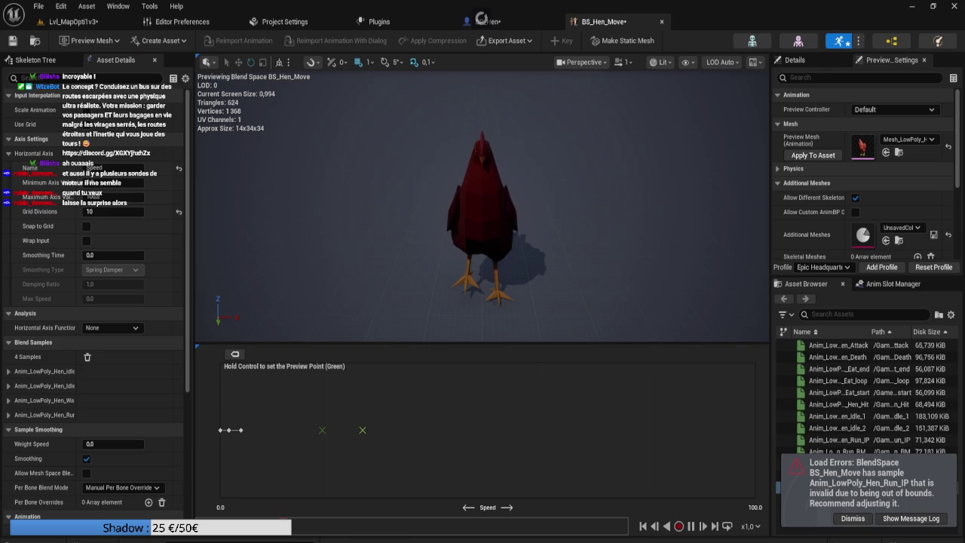
key(ctrl+z)
drag(507, 429, 446, 430)
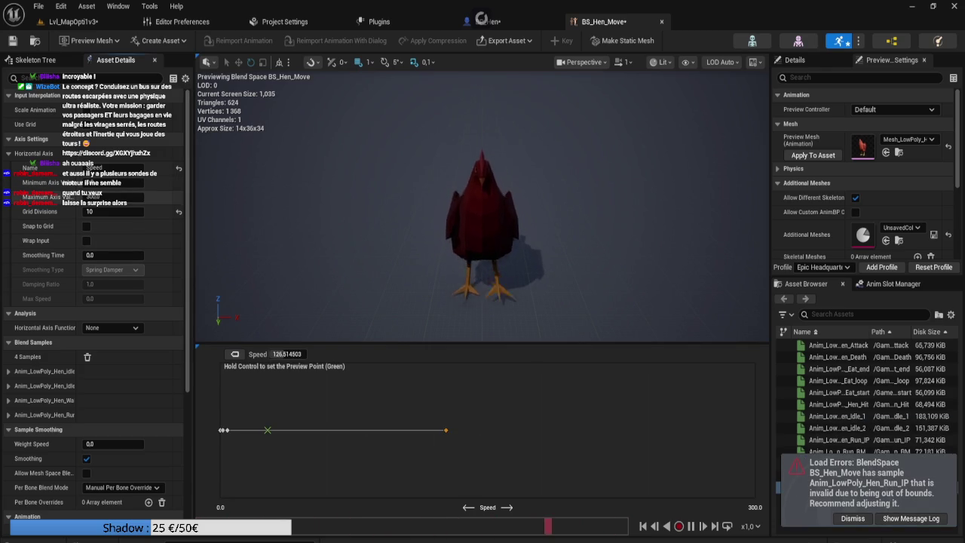
click(92, 196)
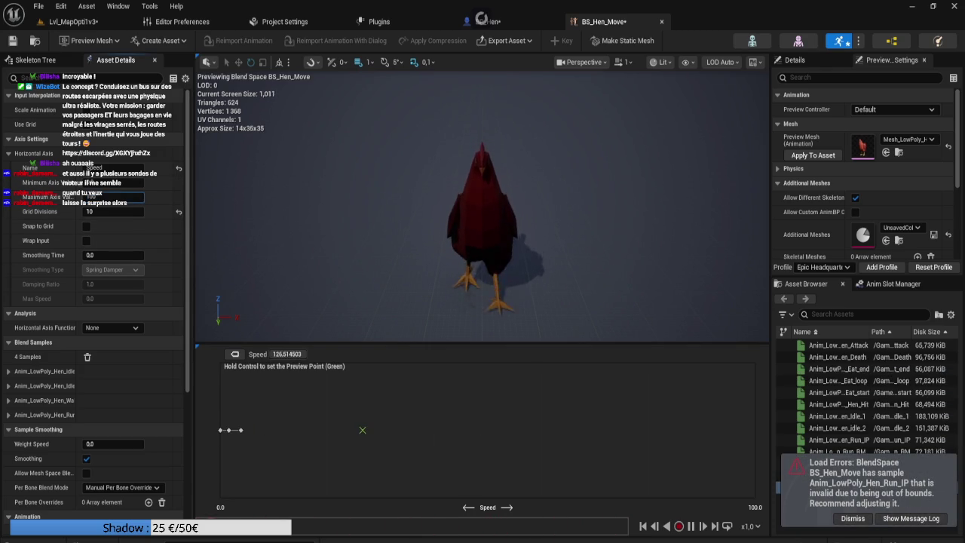
key(Return)
key(ctrl+z)
drag(445, 430, 302, 429)
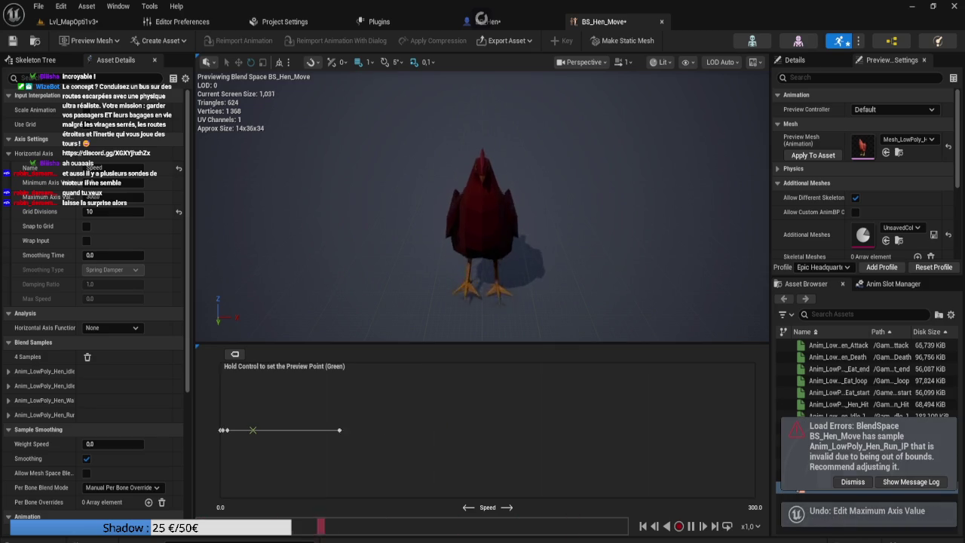
Undo a trial maximum of 10, set the speed axis maximum to 100, and save
click(91, 196)
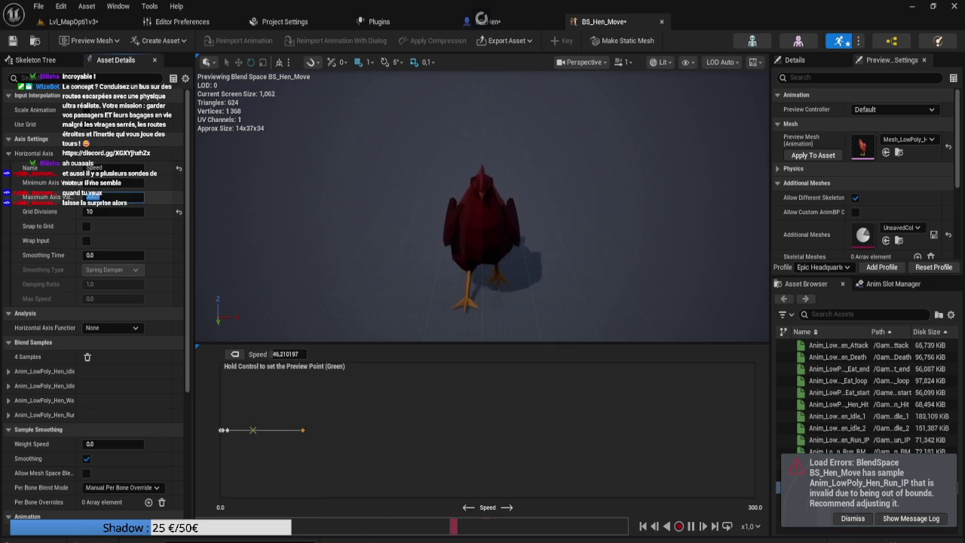
text(10)
key(Return)
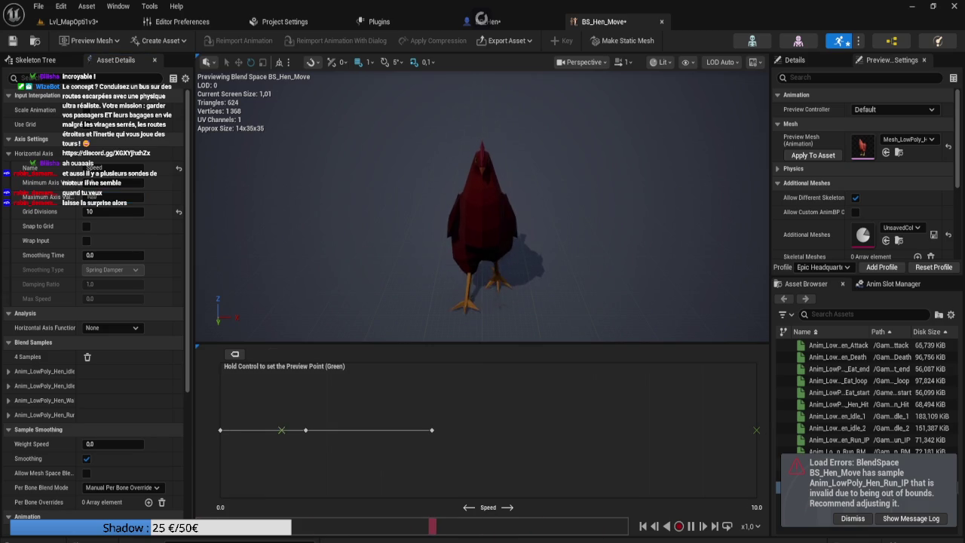
key(ctrl+z)
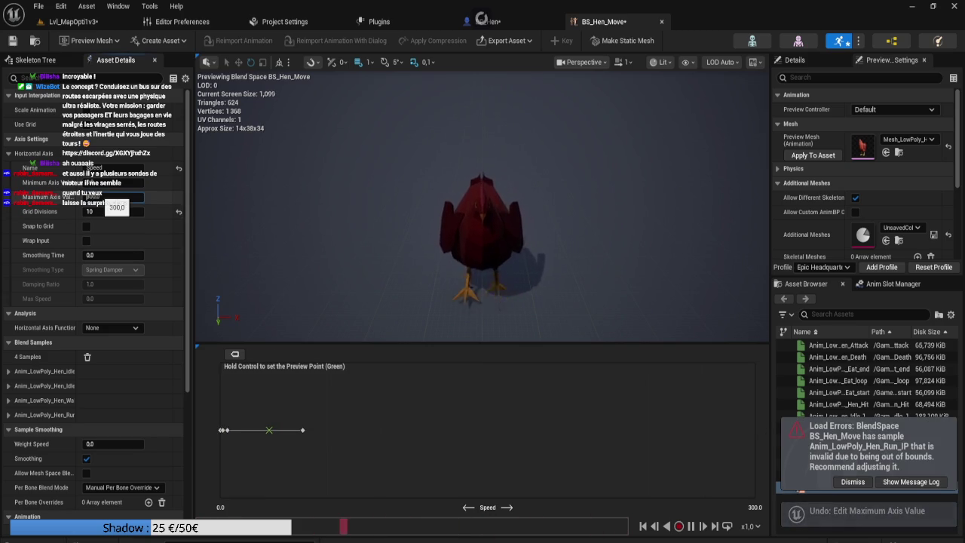
text(100)
key(Return)
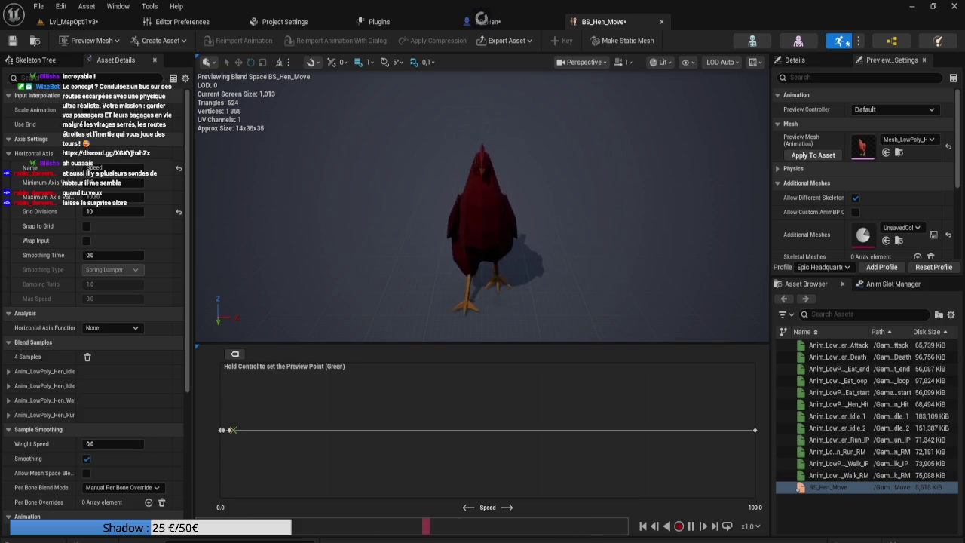
click(12, 40)
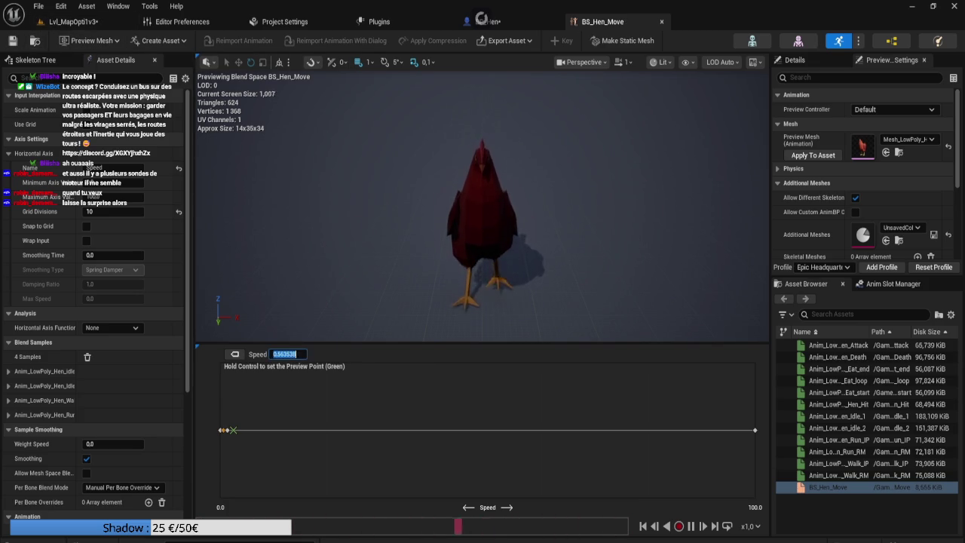
text(,5)
Set the preview speed to 0,5 and save BS_Hen_Move
key(Return)
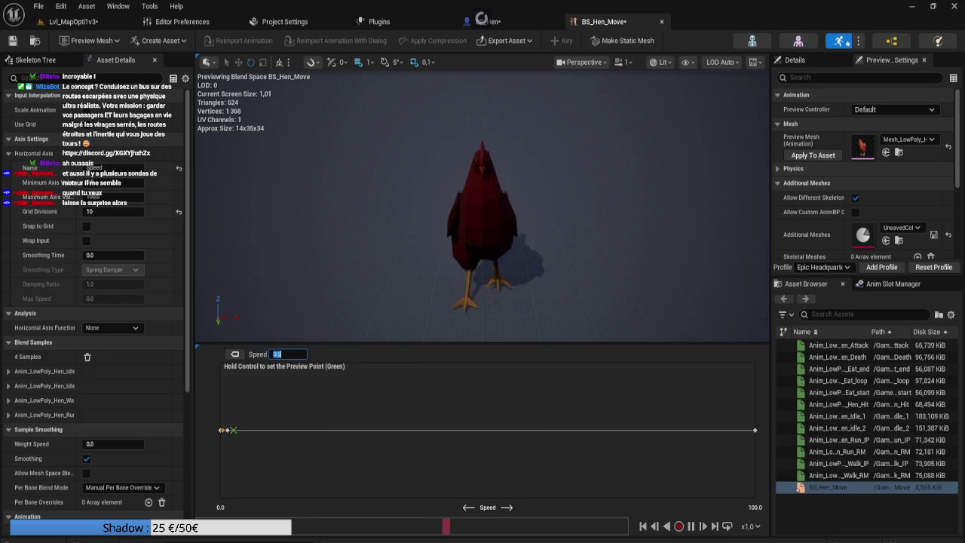
click(284, 353)
key(ctrl+s)
click(73, 21)
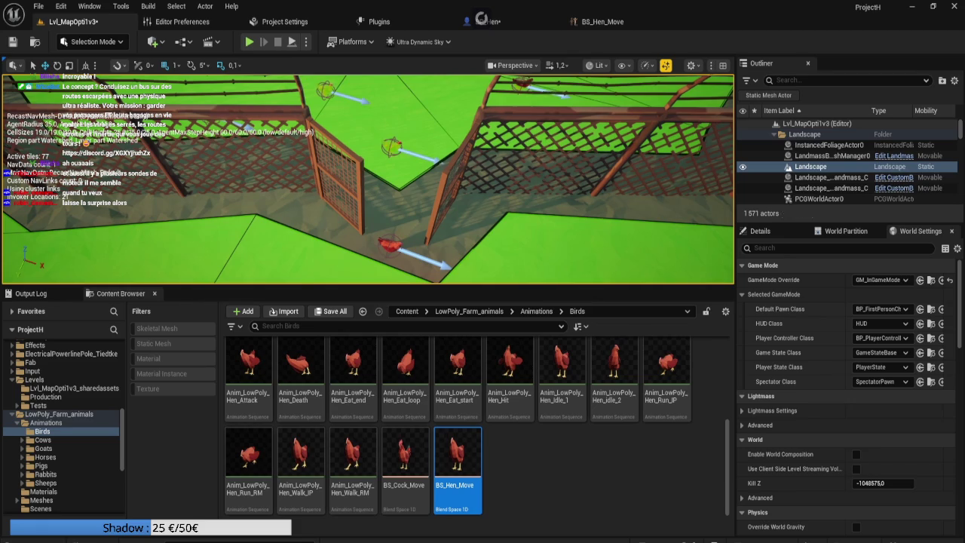
Rotate the first cage door open and slide it aside to clear the gate
click(335, 174)
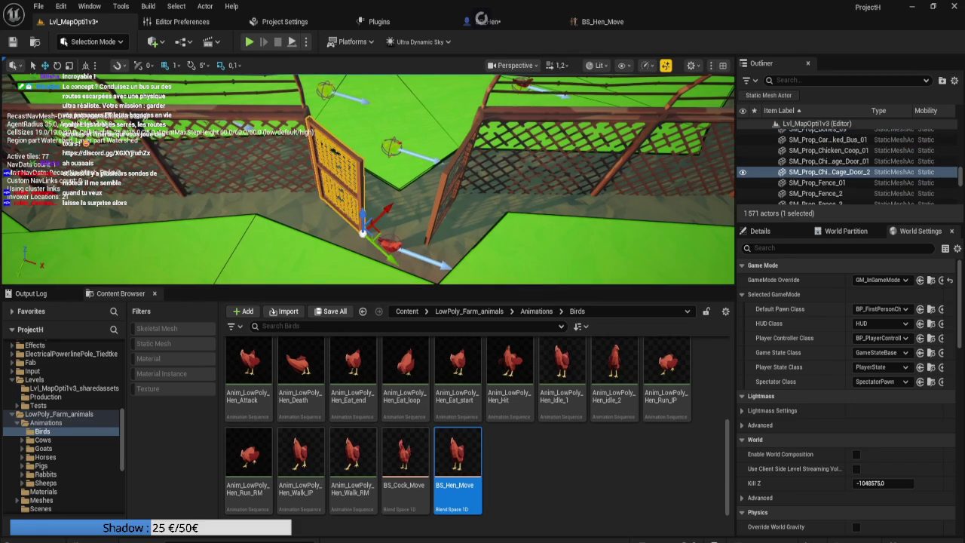
key(e)
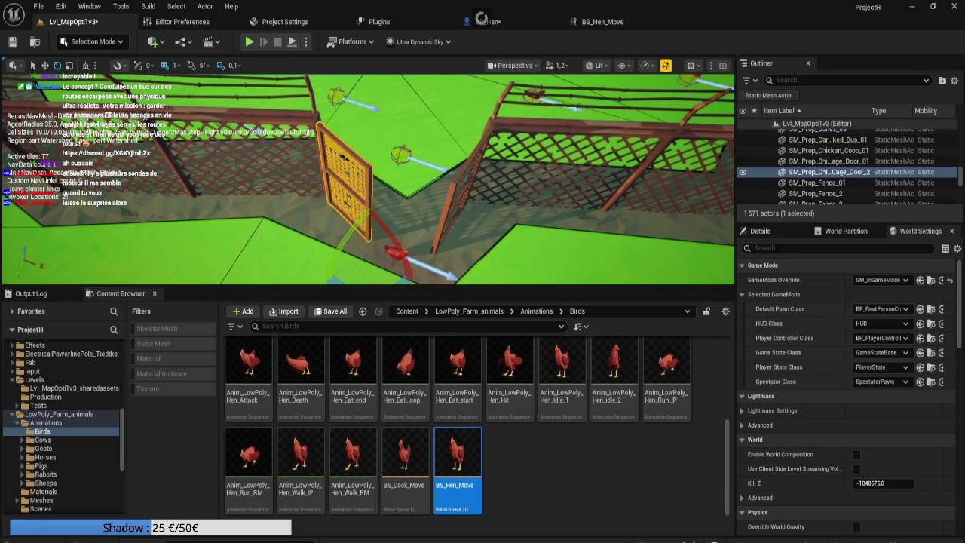
drag(407, 202, 370, 188)
drag(371, 243, 352, 262)
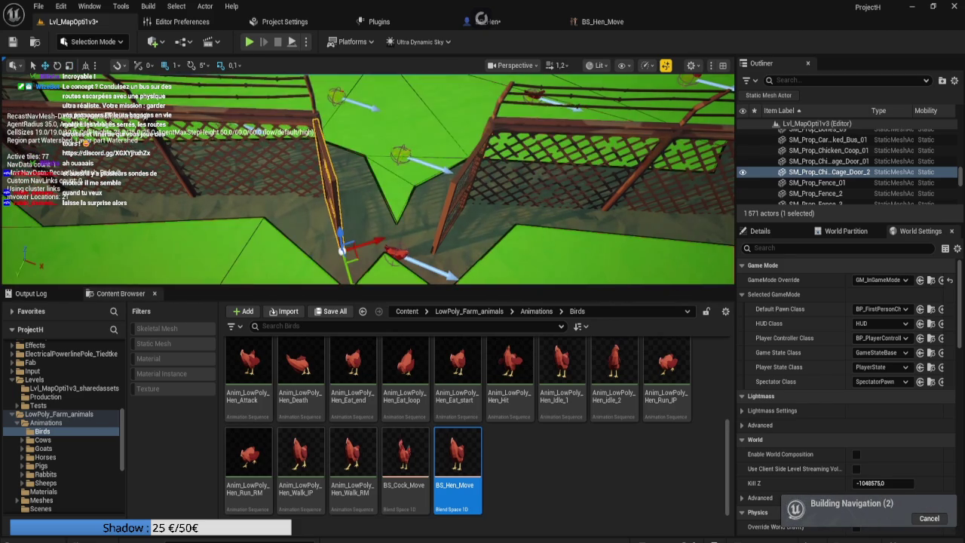
Swing the second cage door about 18 degrees open and inspect the rebuilt navigation mesh
click(462, 206)
key(e)
mouse_move(506, 243)
mouse_down()
mouse_move(411, 185)
mouse_move(339, 185)
mouse_up()
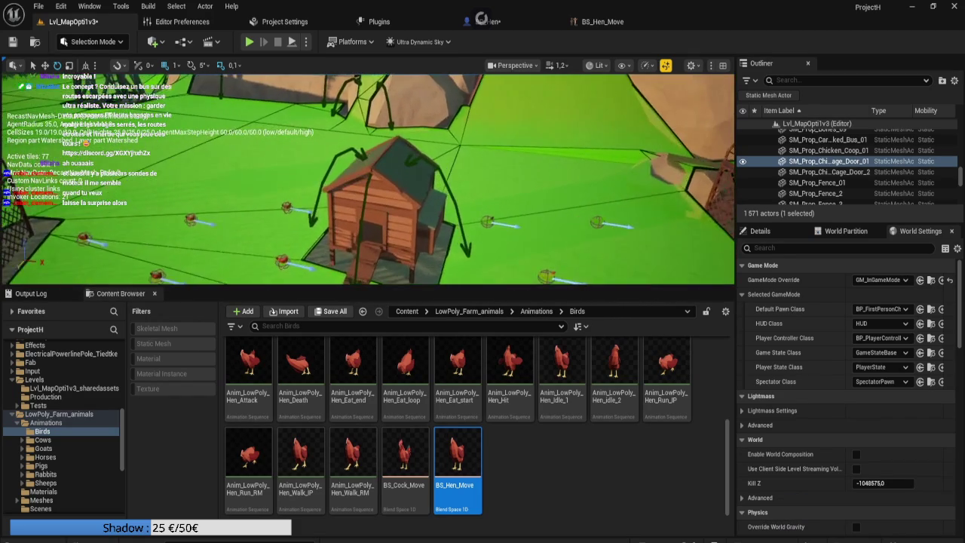
drag(339, 185, 309, 181)
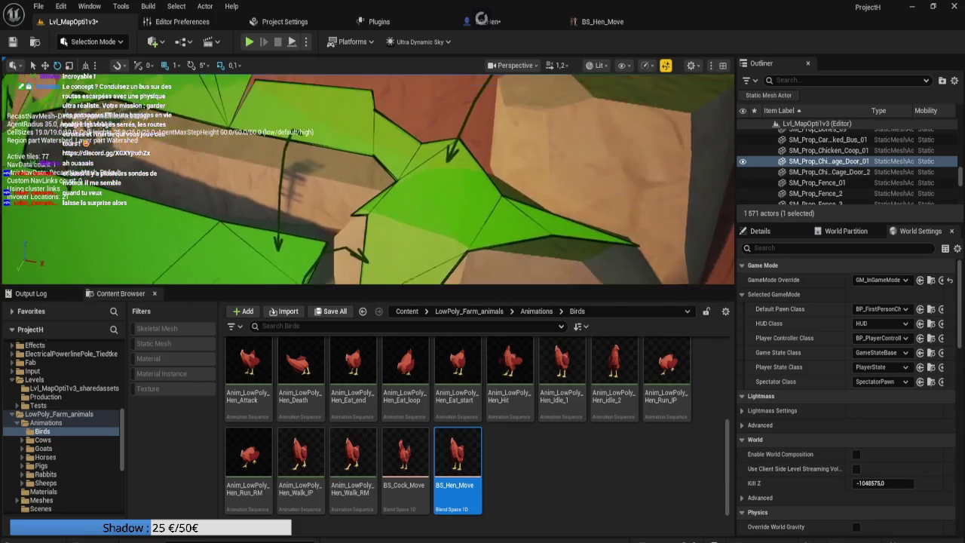
drag(309, 181, 196, 166)
click(482, 21)
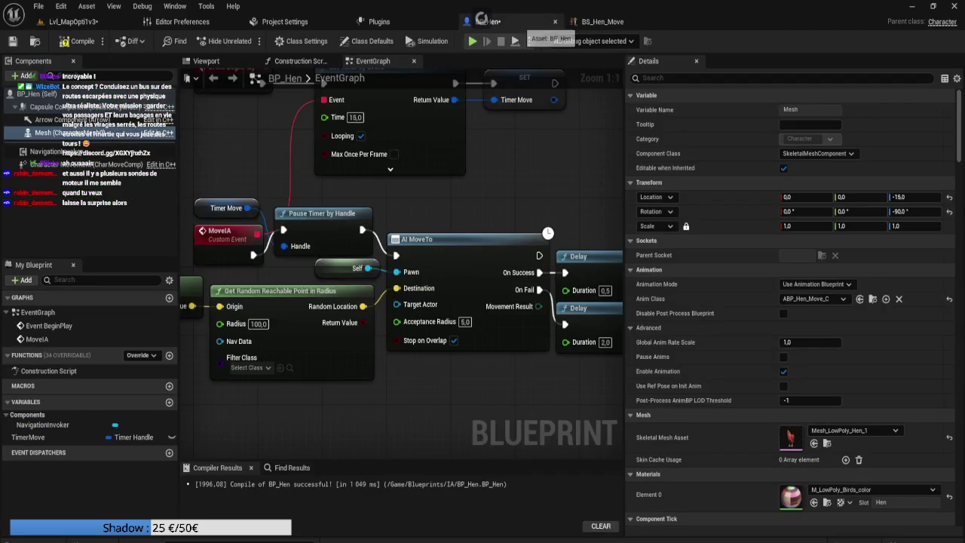
Select BP_Hen's NavigationInvoker, enter initial tile generation and removal radii, and recompile
click(91, 164)
click(53, 151)
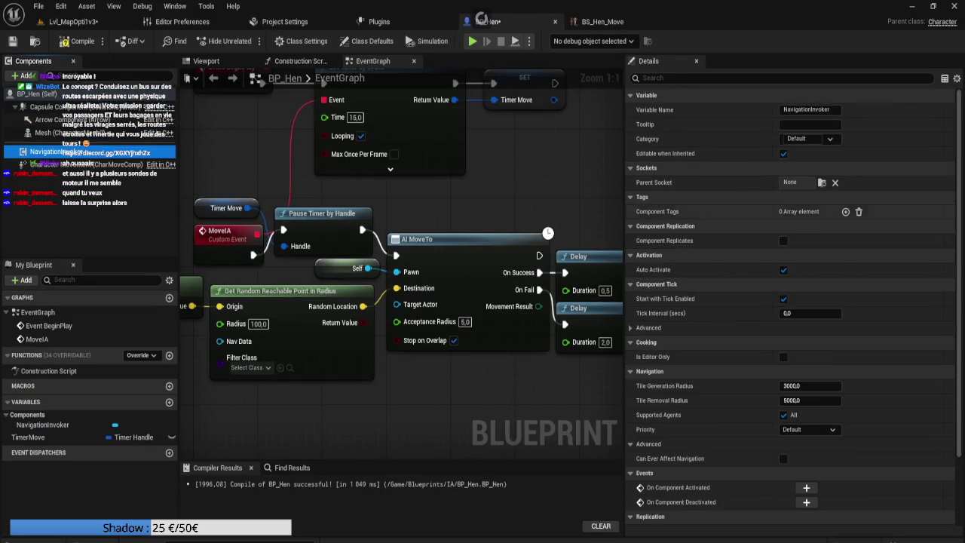
scroll(792, 301, down, 3)
scroll(791, 302, down, 1)
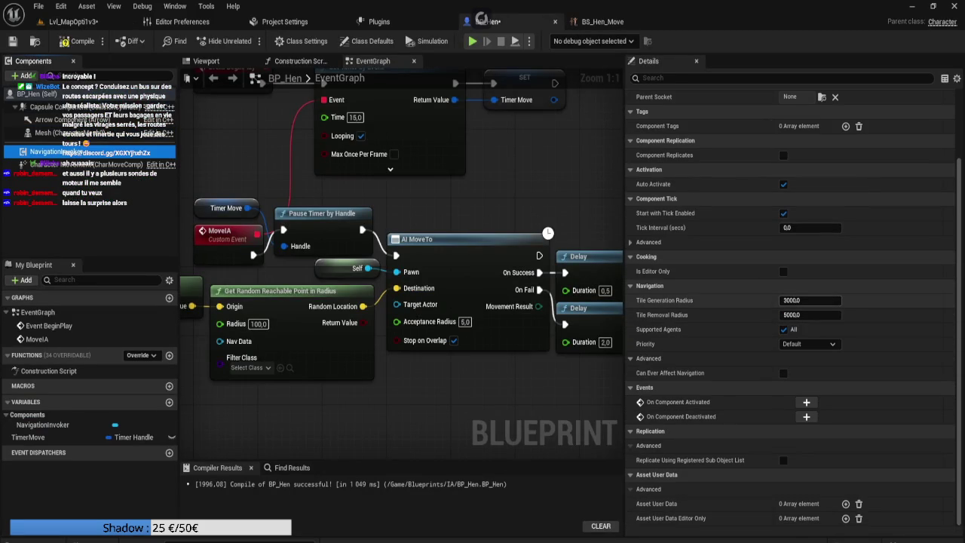
text(1)
key(Tab)
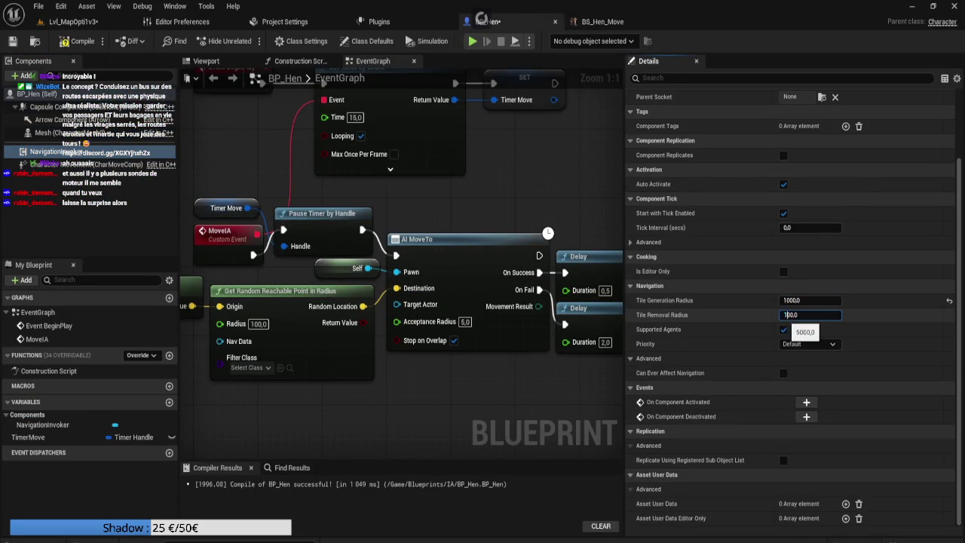
key(Return)
key(F7)
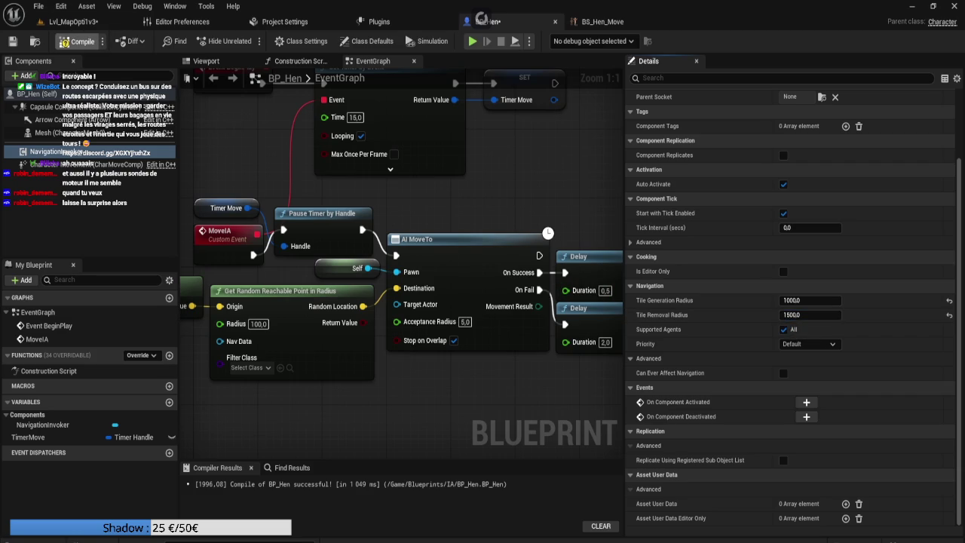
Focus the level view on the chicken coop, then cycle back through the editor tabs to BP_Hen
key(ctrl+Tab)
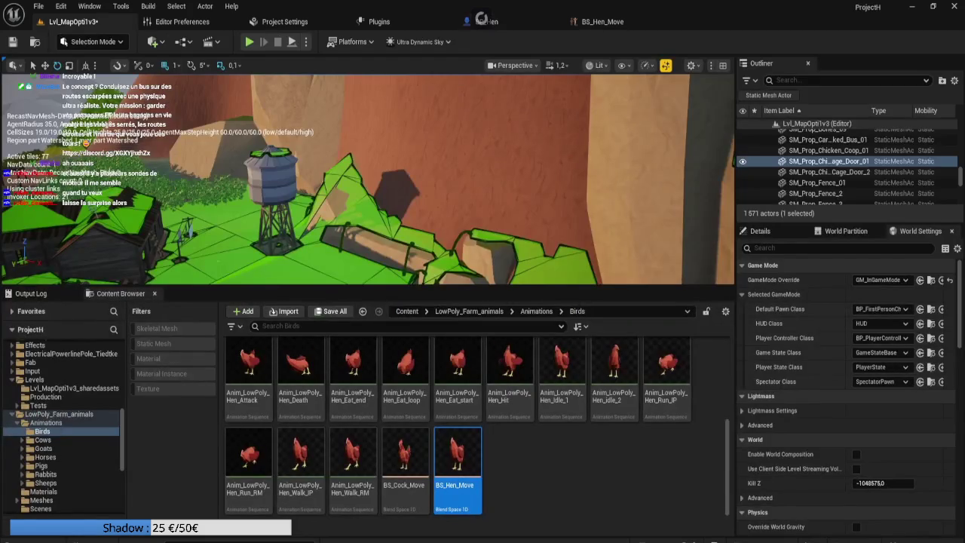
key(f)
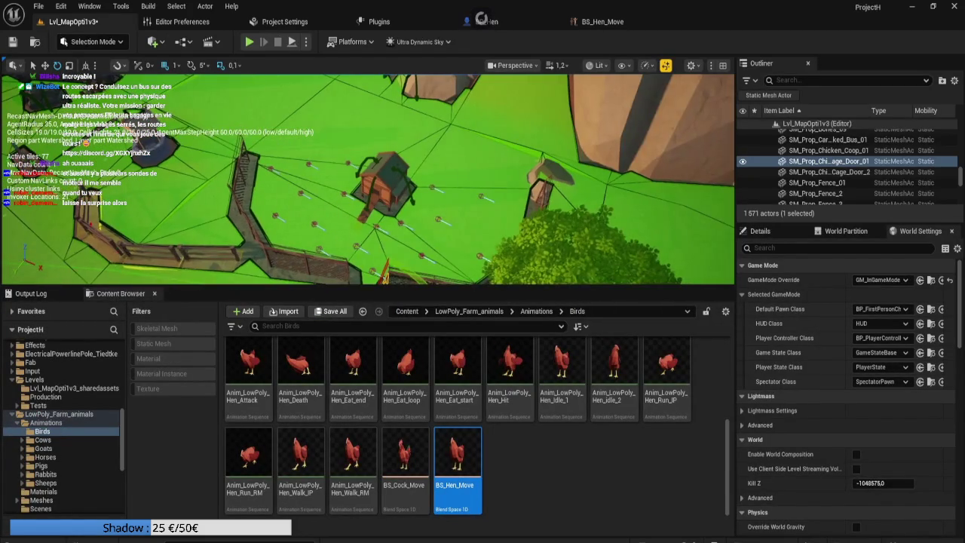
click(603, 21)
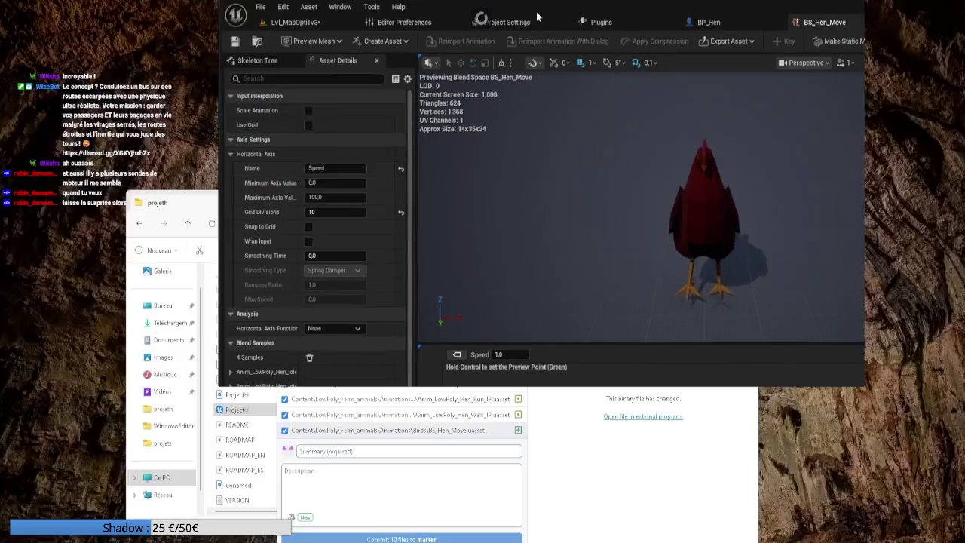
click(285, 21)
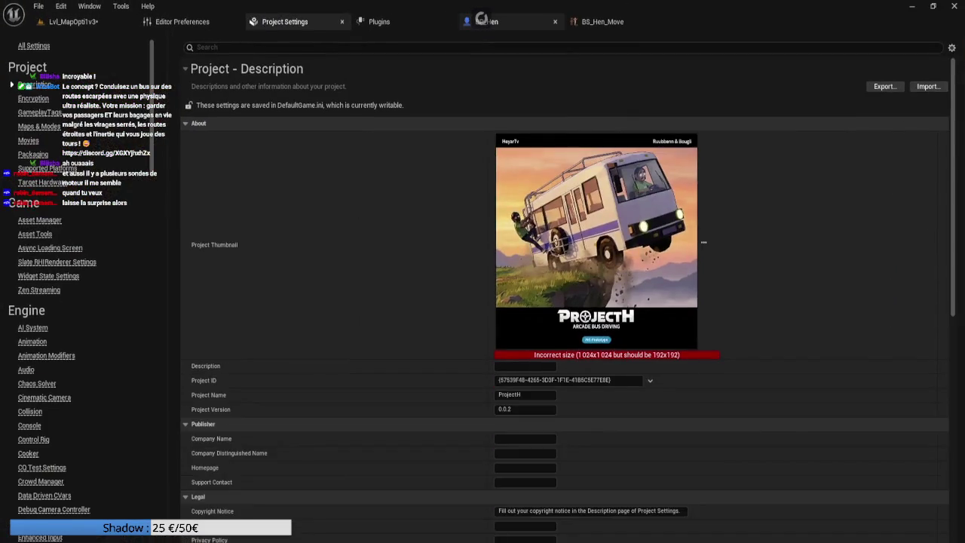
click(482, 21)
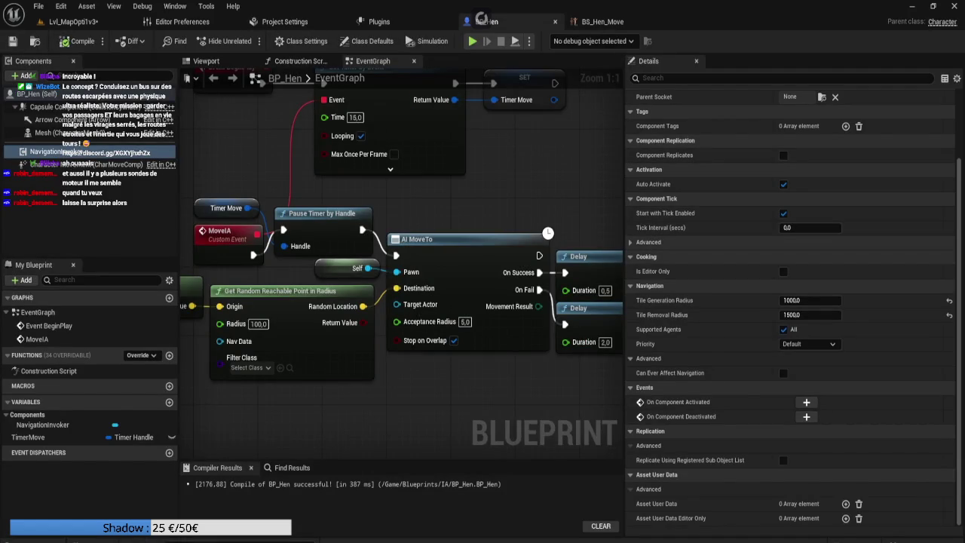
Change the tile generation radius to 500 and the tile removal radius to 1000
key(Home)
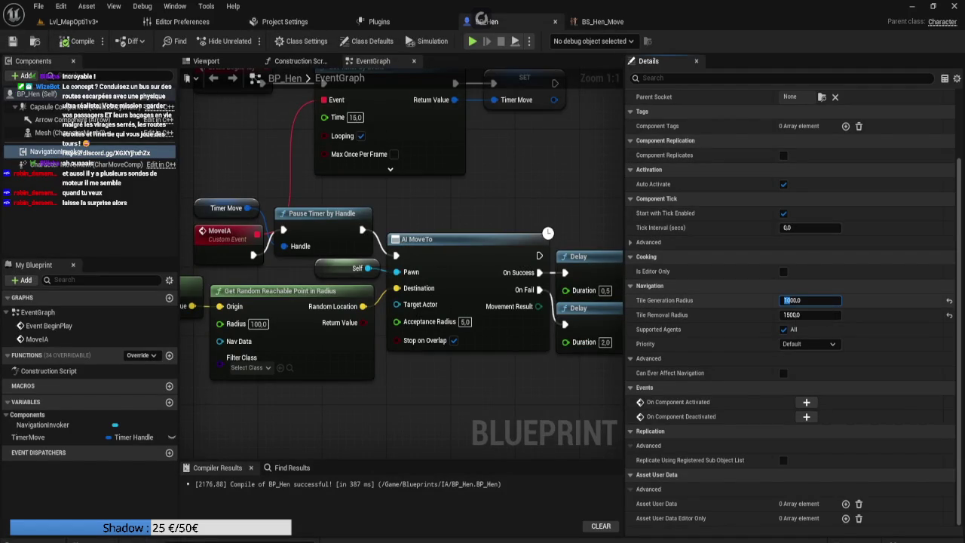
text(500)
key(Tab)
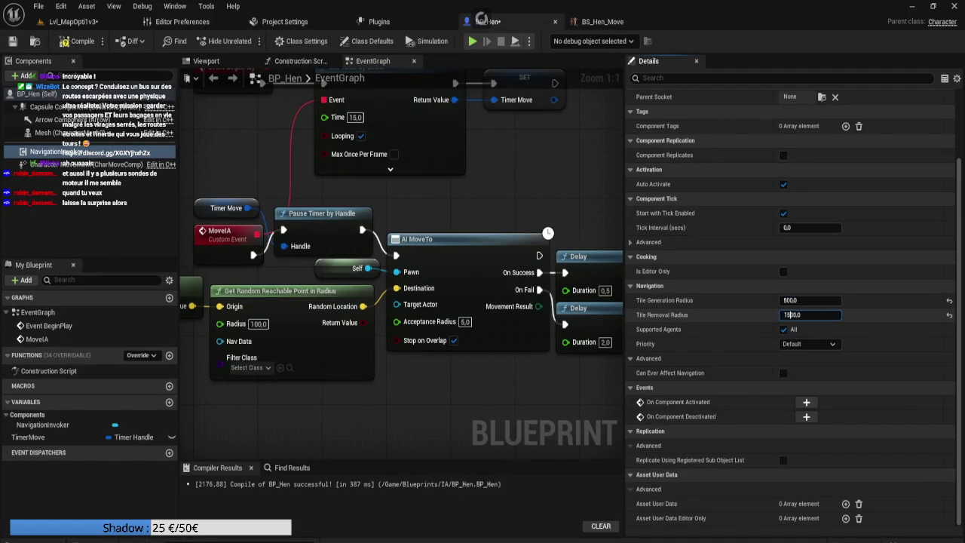
key(Home)
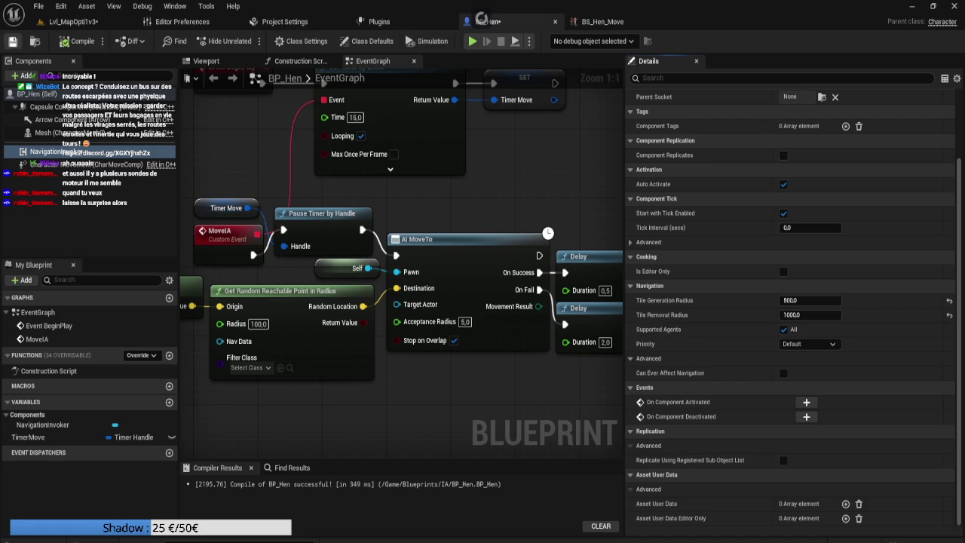
click(73, 21)
scroll(271, 410, up, 5)
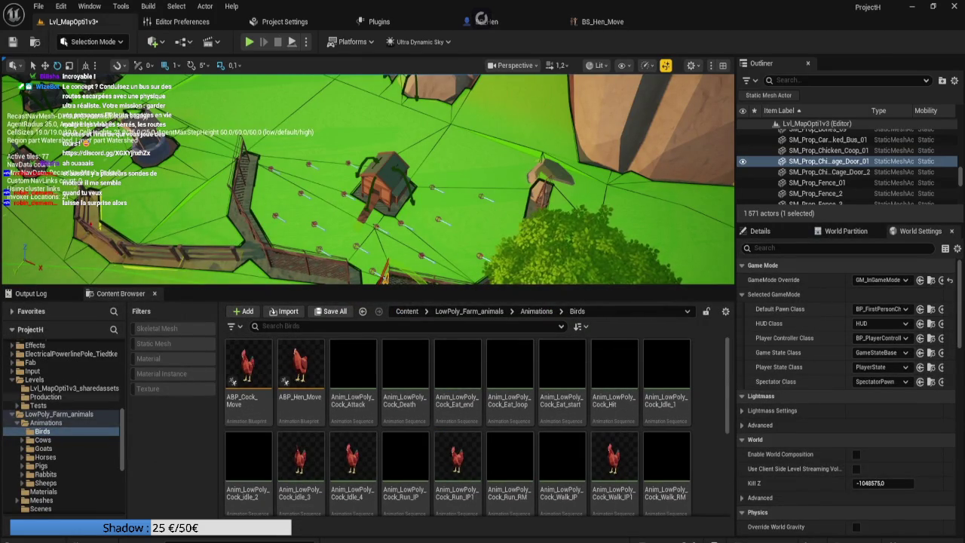
Browse to Content/Blueprints/IA and open the BP_Cock blueprint
scroll(67, 400, up, 5)
scroll(68, 399, up, 4)
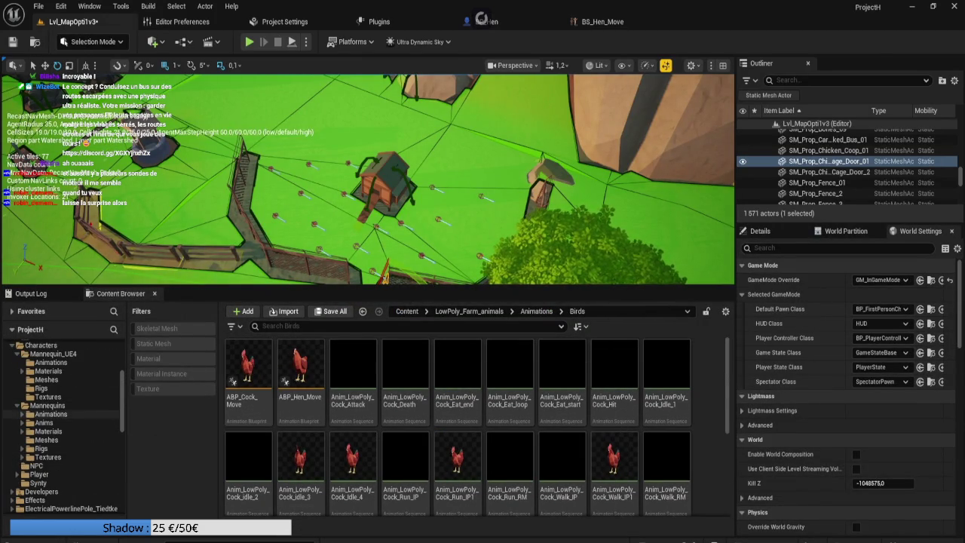
click(40, 361)
click(33, 353)
click(614, 373)
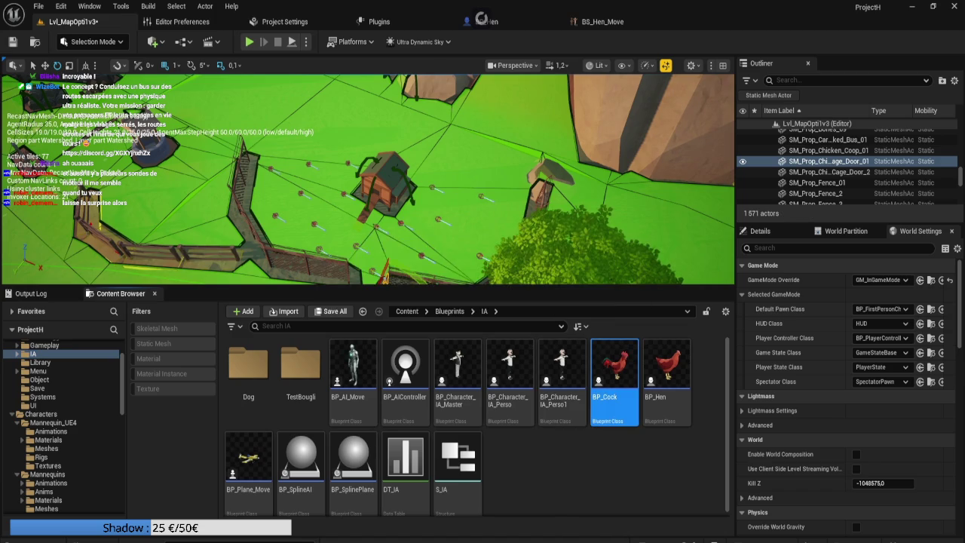
double_click(614, 373)
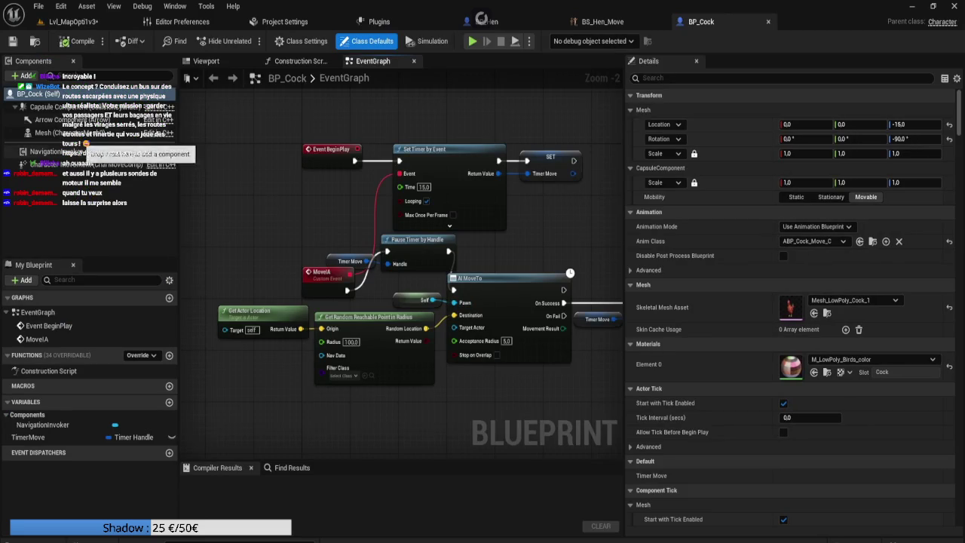
Review BP_Cock's Mesh and CharacterMovement settings, including Max Walk Speed
click(53, 132)
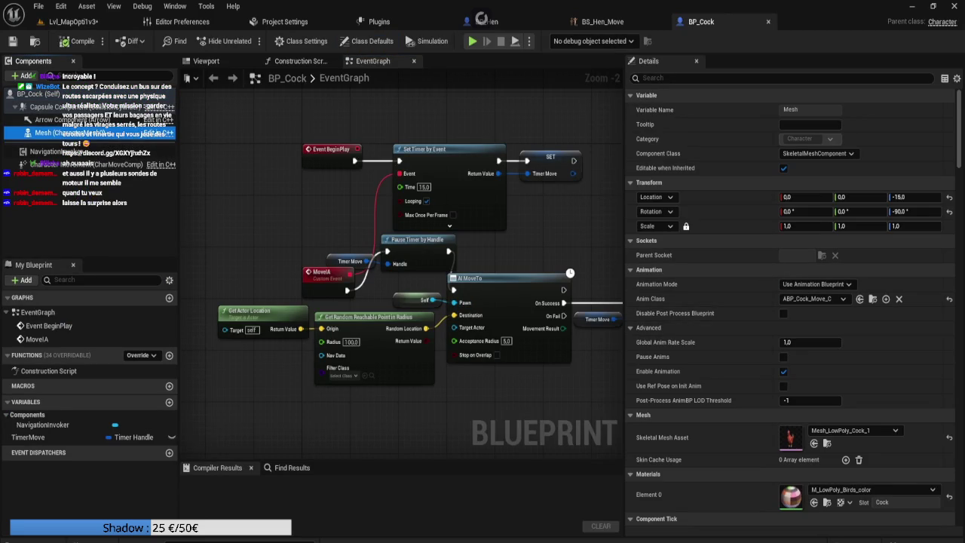
click(82, 163)
scroll(792, 302, down, 10)
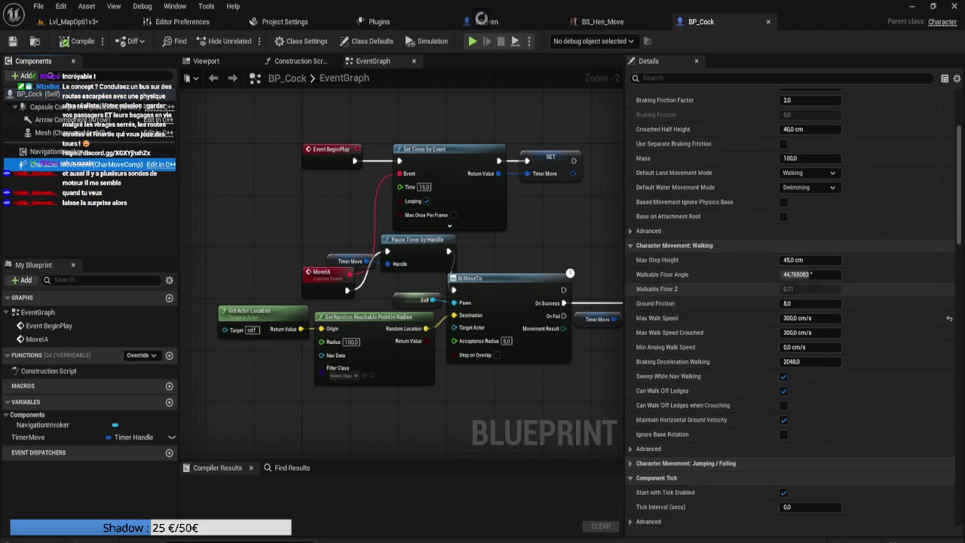
click(797, 318)
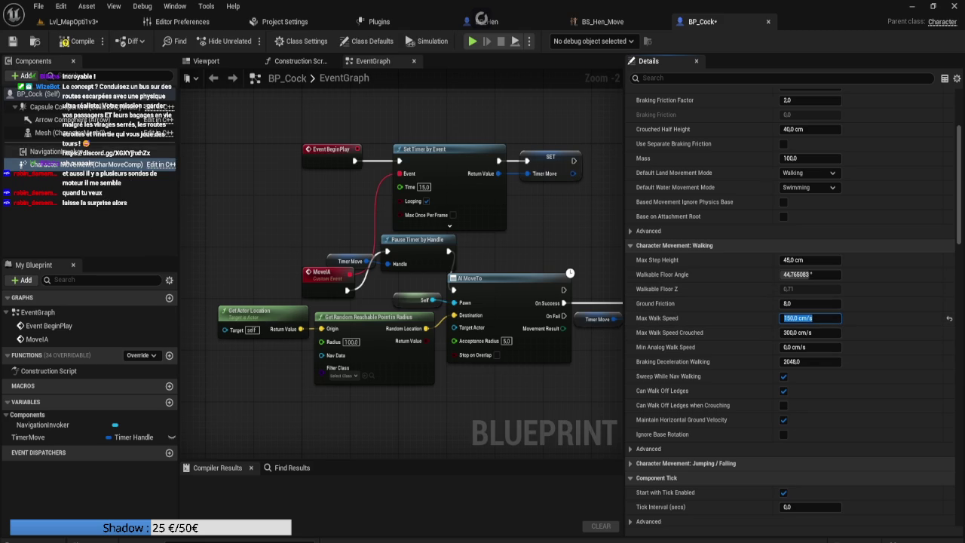
Set the NavigationInvoker's tile generation radius to 500 and removal radius to 1000
click(45, 152)
click(791, 300)
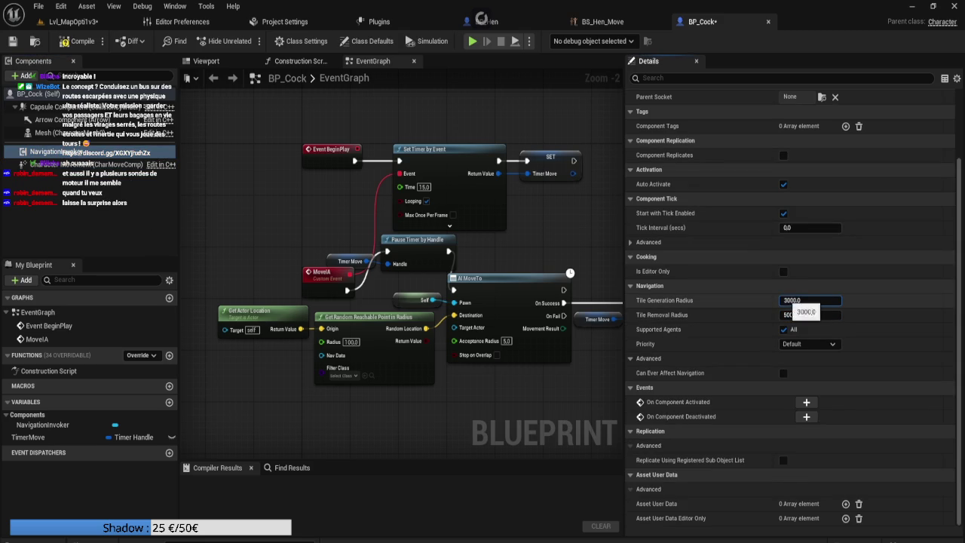
text(5000)
click(793, 315)
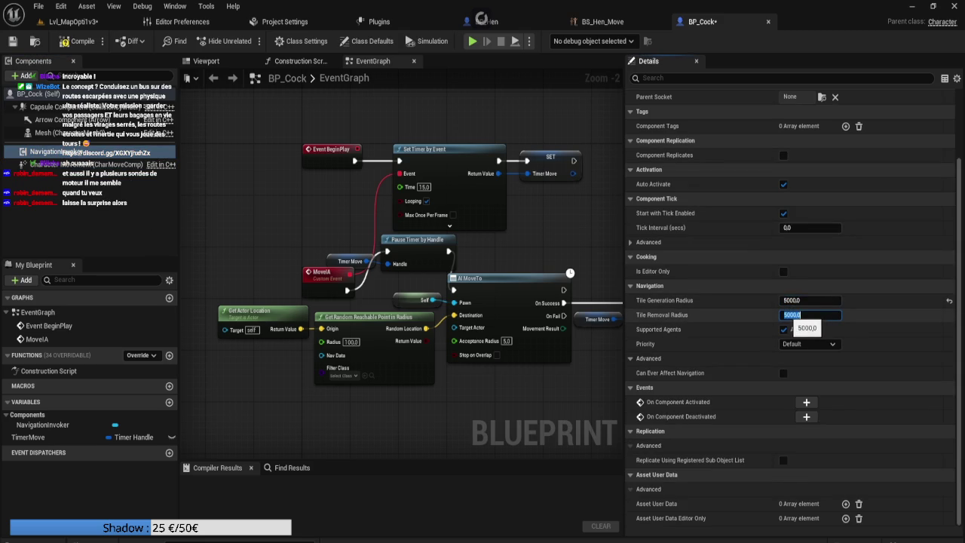
click(790, 300)
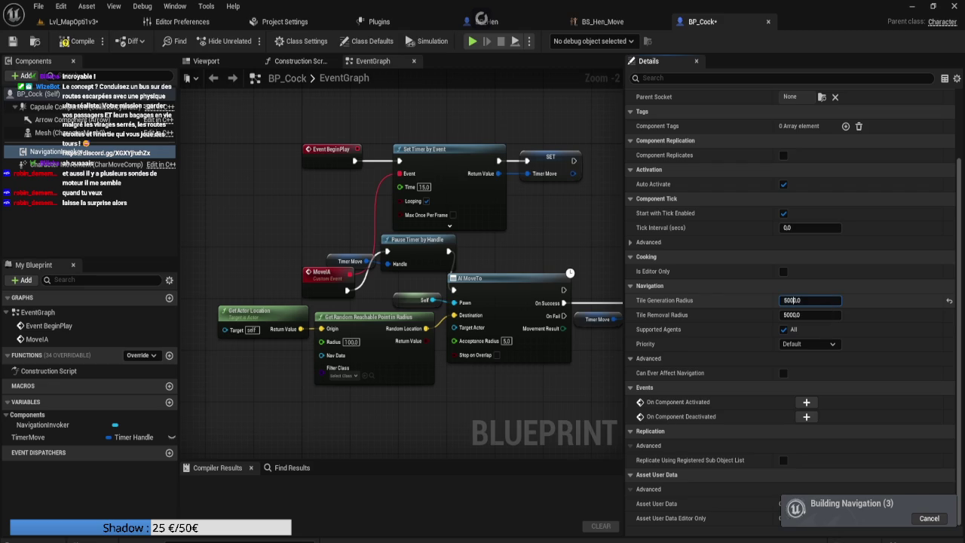
click(785, 315)
text(1000)
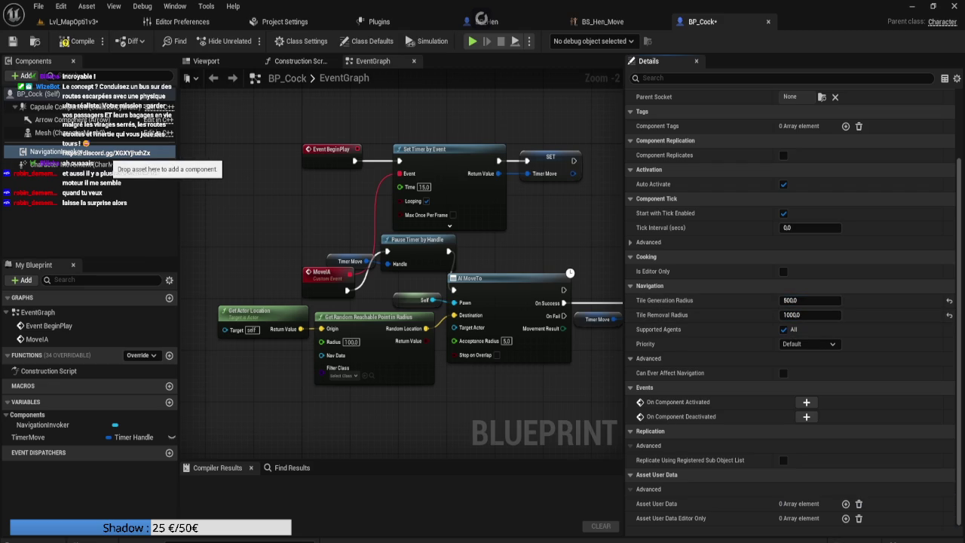
click(60, 106)
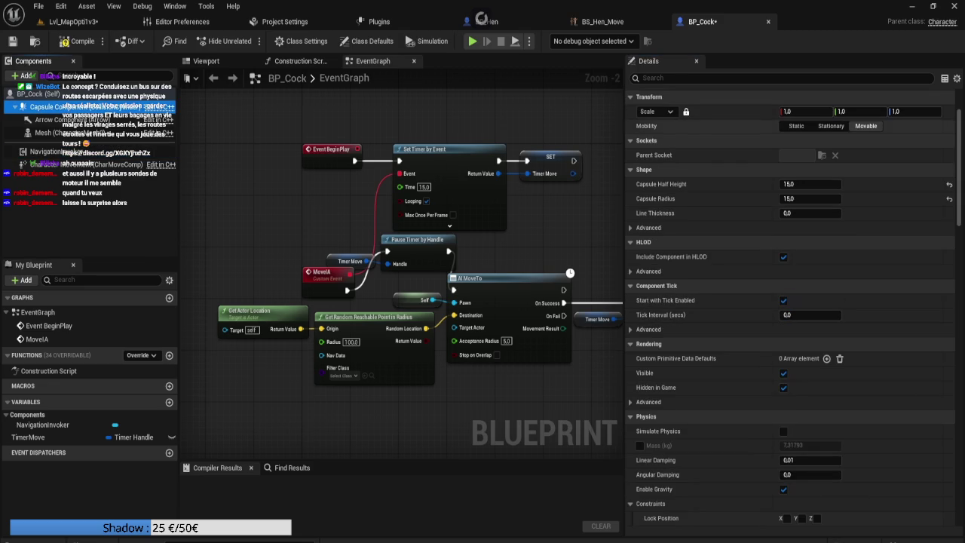
Review the Capsule, Mesh, CharacterMovement and Class Defaults navigation settings, then compile BP_Cock
scroll(791, 302, down, 1)
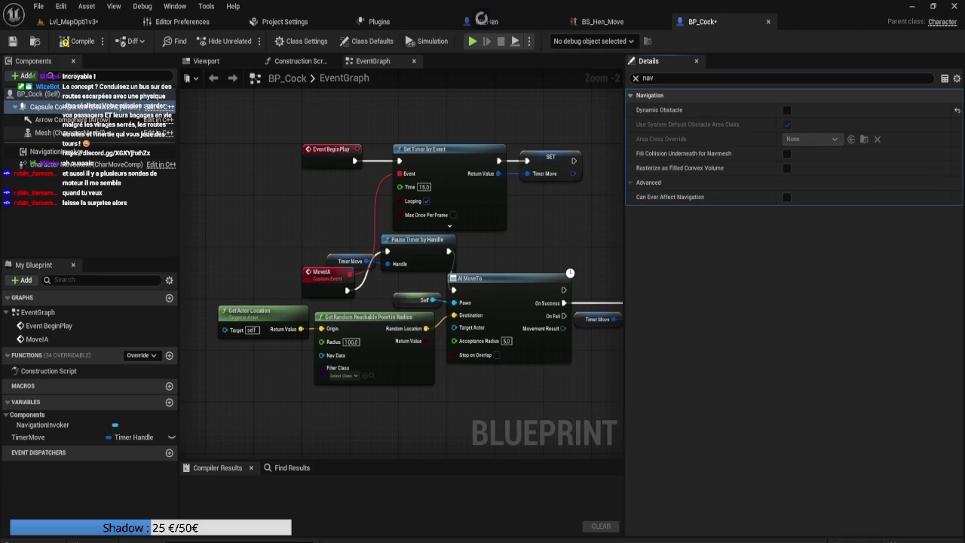
click(43, 133)
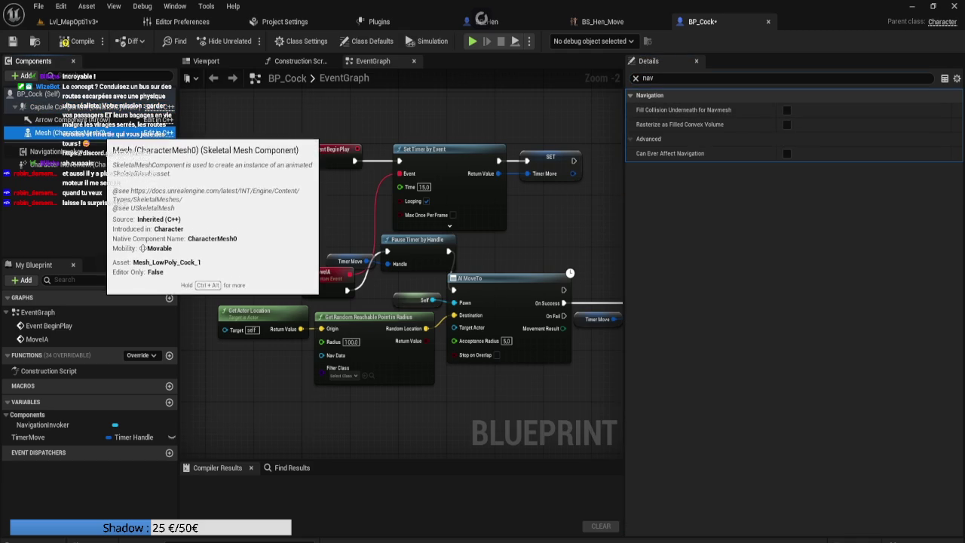
click(60, 151)
click(75, 164)
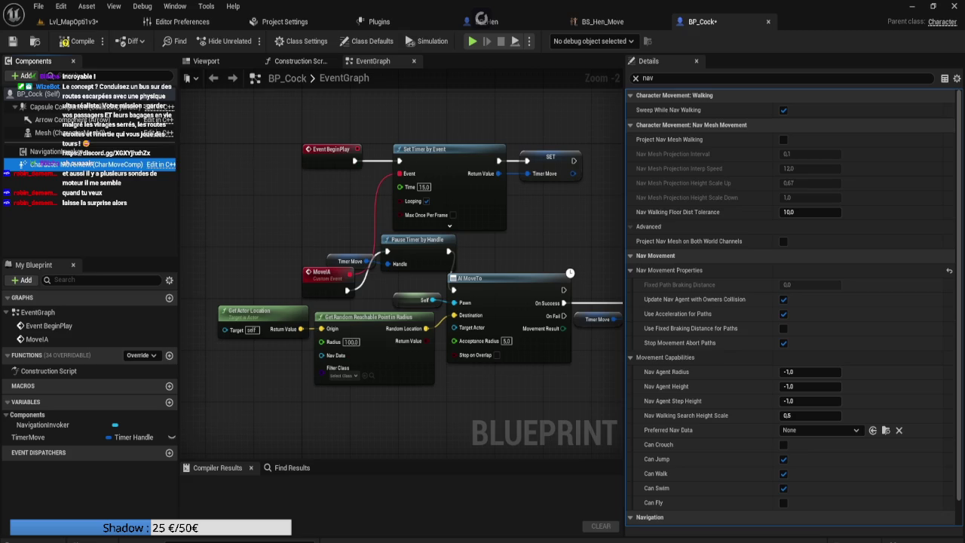
scroll(716, 271, down, 1)
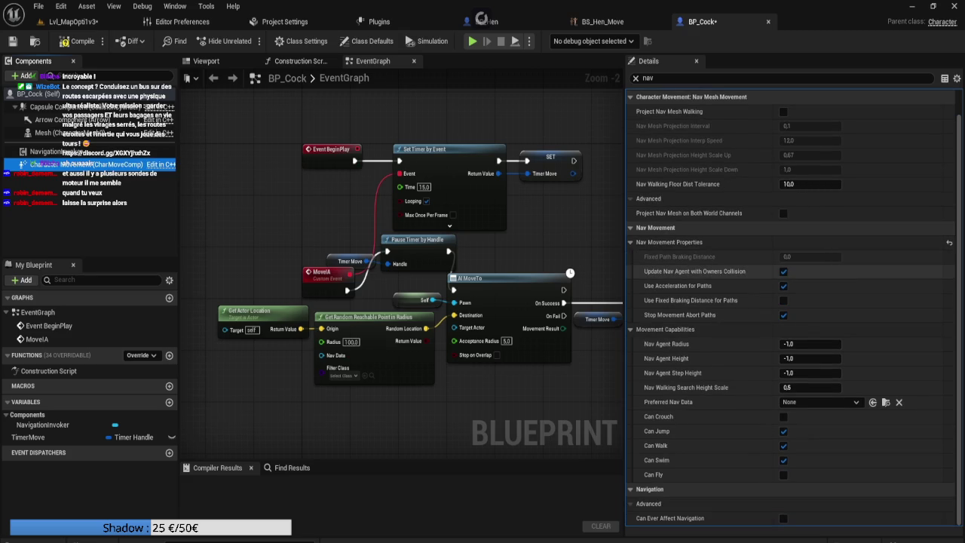
click(34, 93)
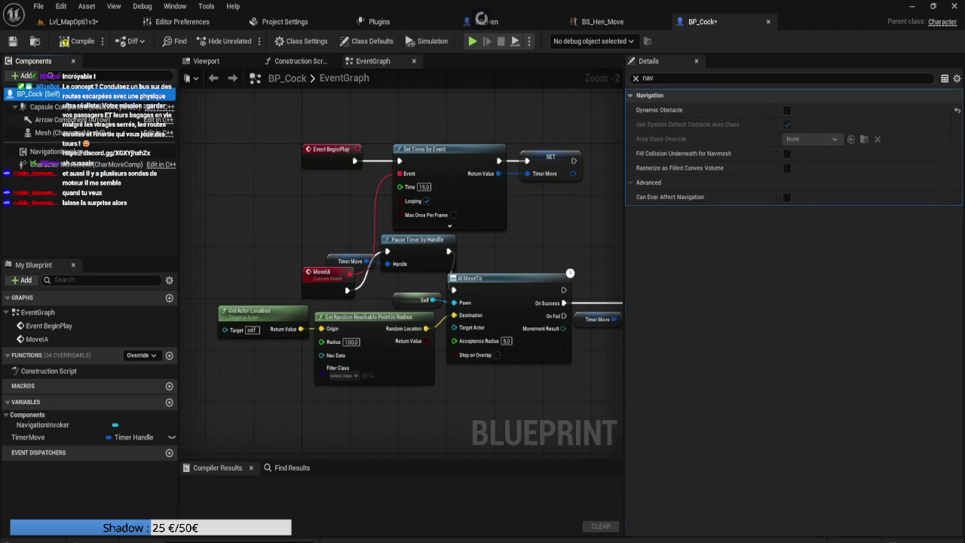
scroll(792, 301, down, 10)
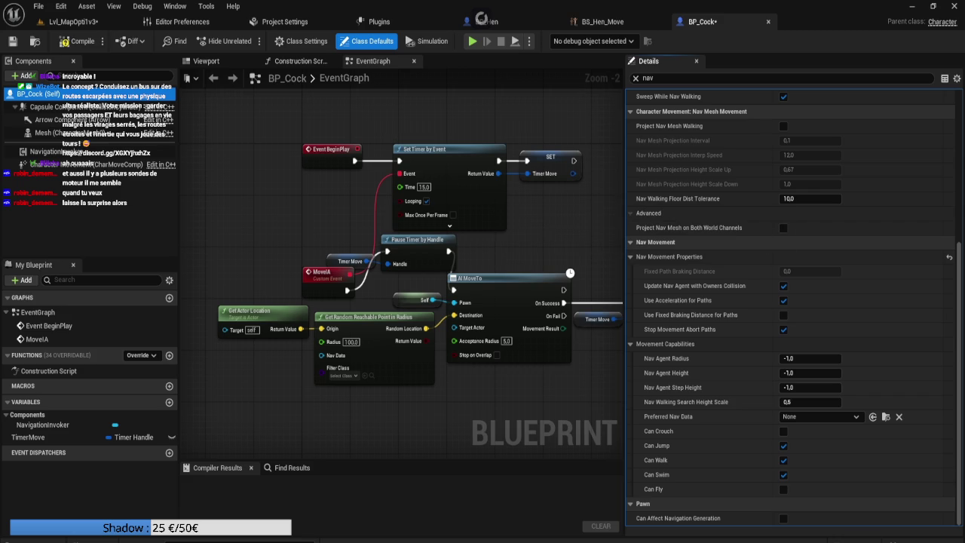
click(79, 41)
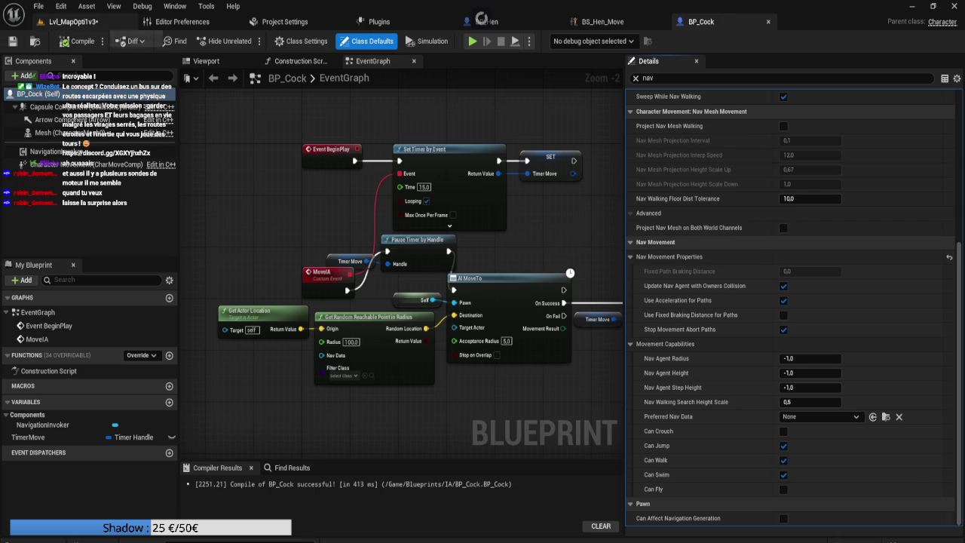
key(ctrl+Tab)
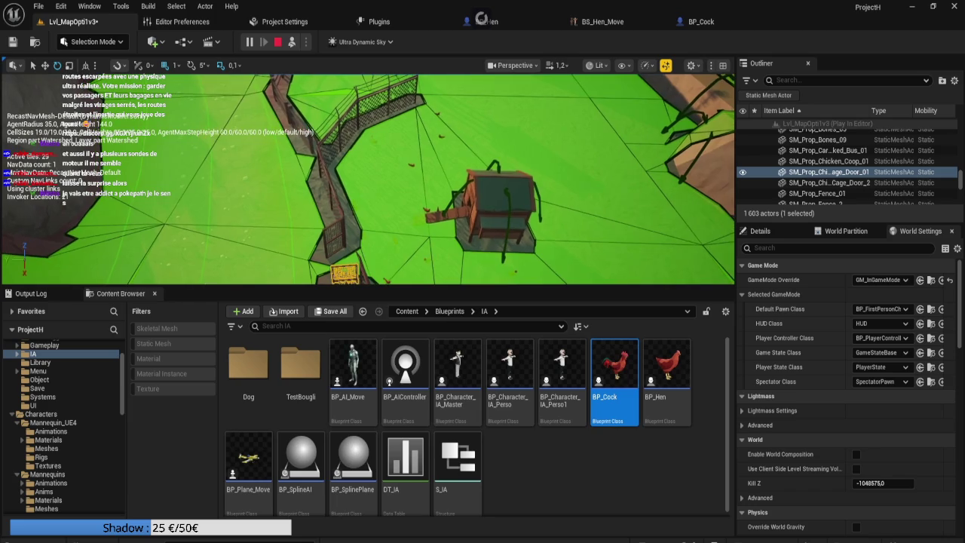
End the simulation to bring up the static mesh mobility errors in the message log
key(Escape)
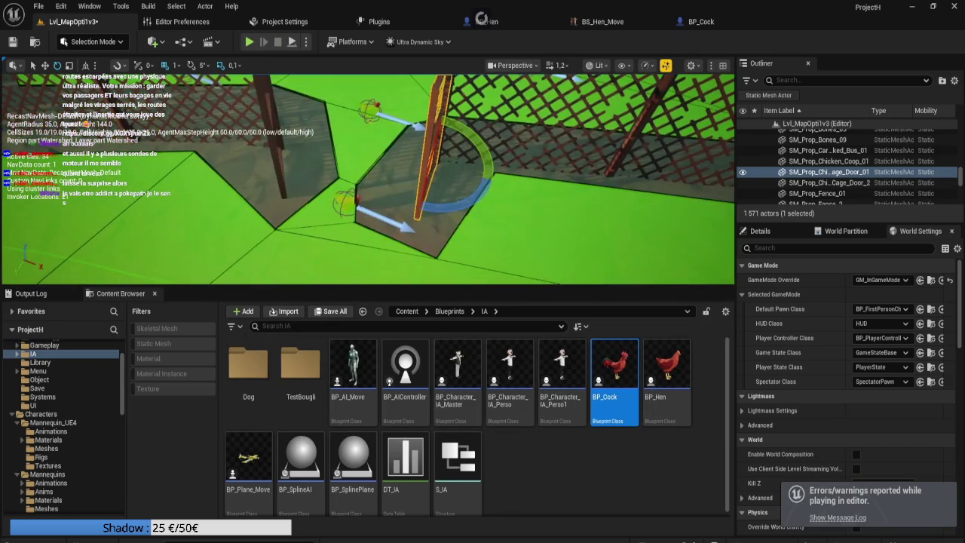
Move BP_Hen17 out of the cage corner and spread BP_Hen16, BP_Hen12 and another hen across the field
click(347, 202)
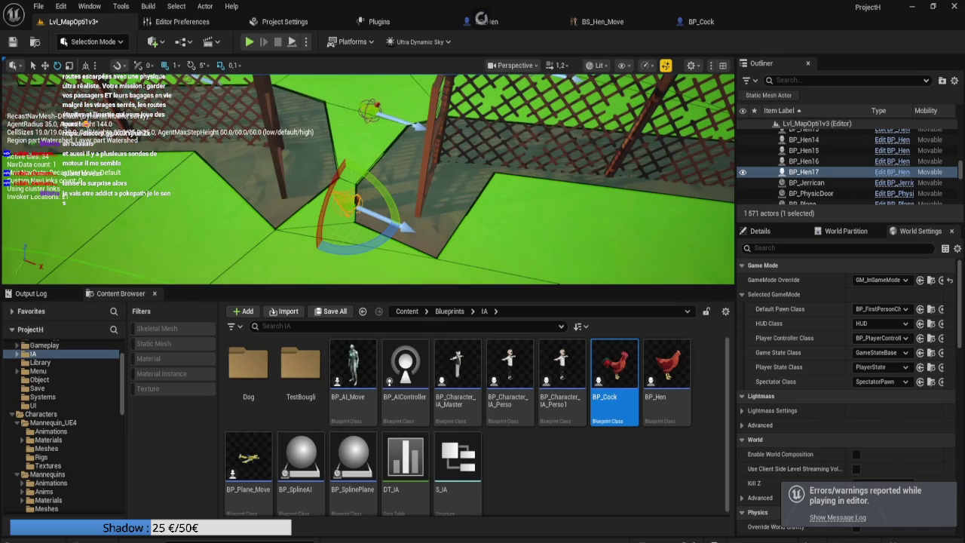
key(w)
mouse_move(377, 222)
mouse_down()
mouse_move(598, 269)
mouse_move(598, 261)
mouse_up()
click(598, 261)
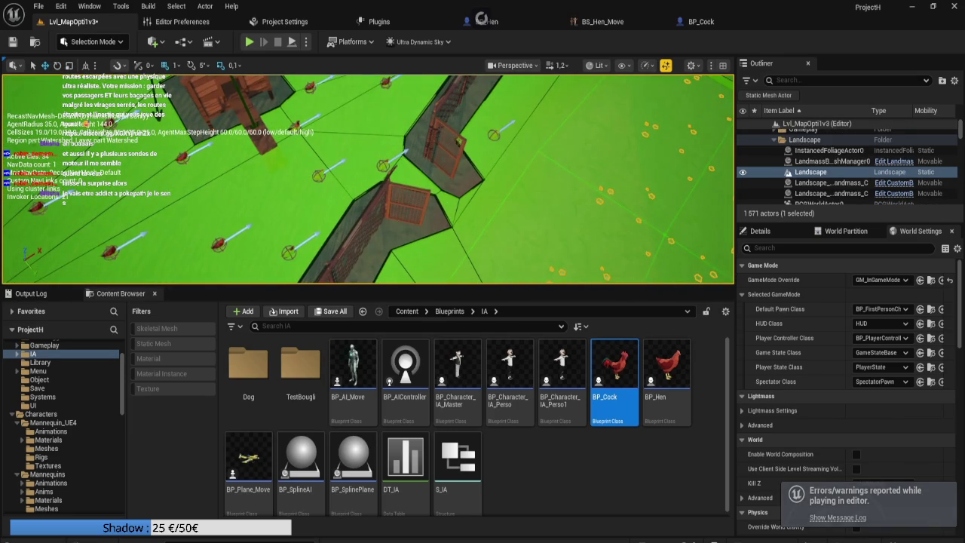
click(319, 175)
mouse_move(320, 175)
mouse_down()
mouse_move(539, 109)
mouse_move(554, 94)
mouse_up()
click(383, 164)
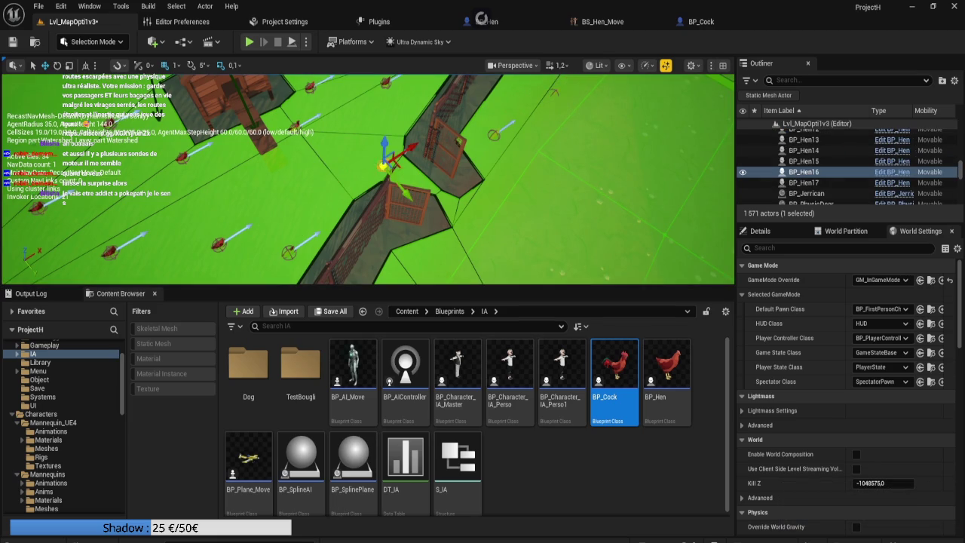
mouse_move(383, 164)
mouse_down()
mouse_move(414, 187)
mouse_move(443, 250)
mouse_move(437, 268)
mouse_up()
click(435, 269)
click(289, 253)
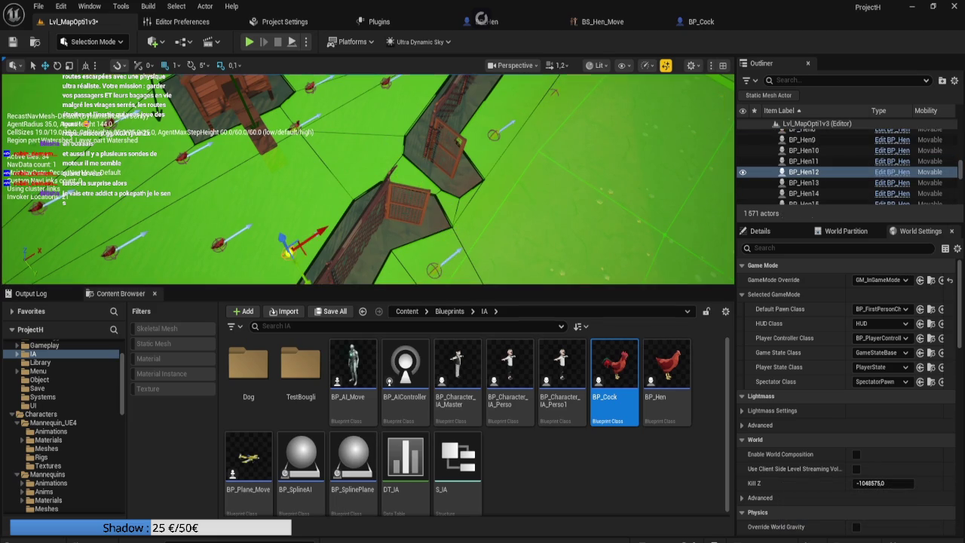
mouse_move(288, 252)
mouse_down()
mouse_move(309, 252)
mouse_move(362, 175)
mouse_move(362, 158)
mouse_move(411, 227)
mouse_move(486, 205)
mouse_move(459, 226)
mouse_move(457, 261)
mouse_move(447, 256)
mouse_up()
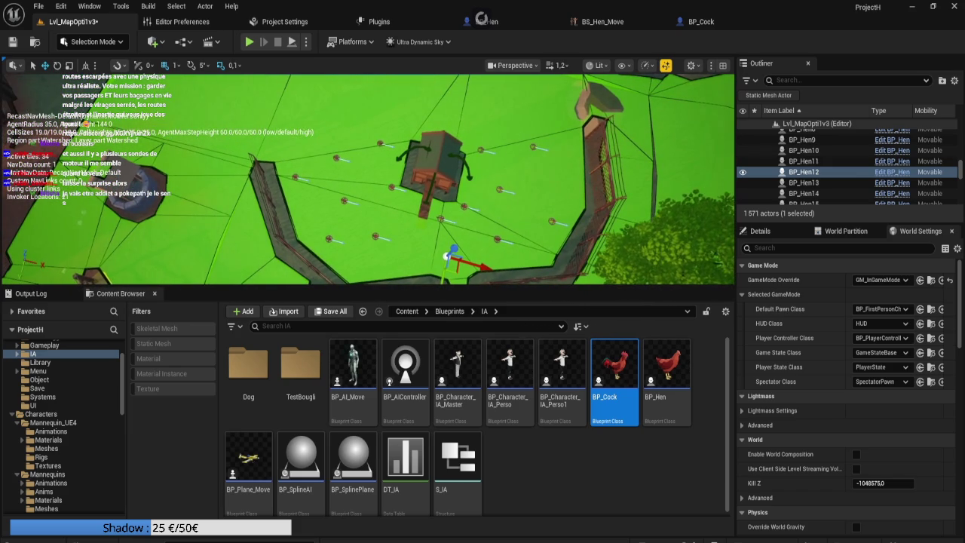
Reposition BP_Hen11, BP_Hen10 and BP_Hen15 further up toward the top of the field
click(329, 240)
drag(323, 254, 319, 116)
click(321, 122)
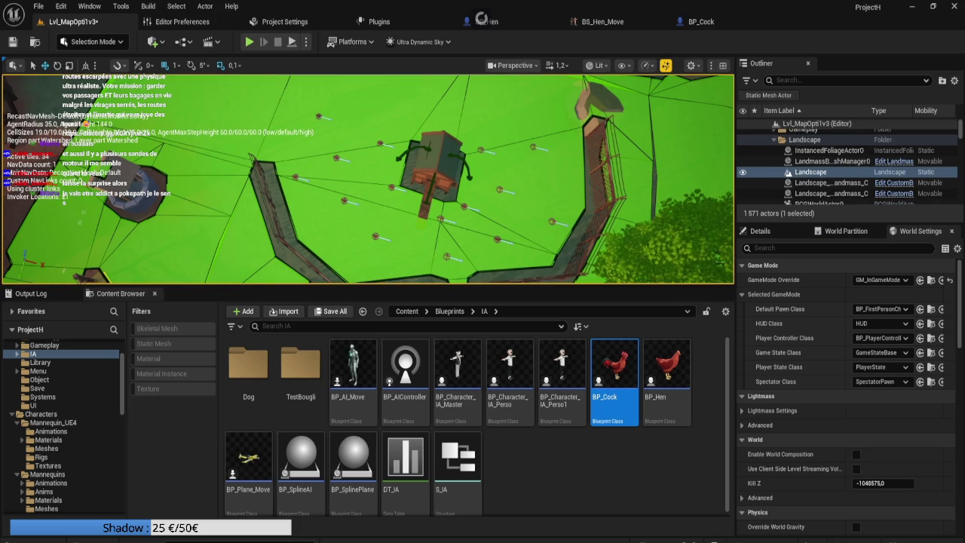
click(367, 240)
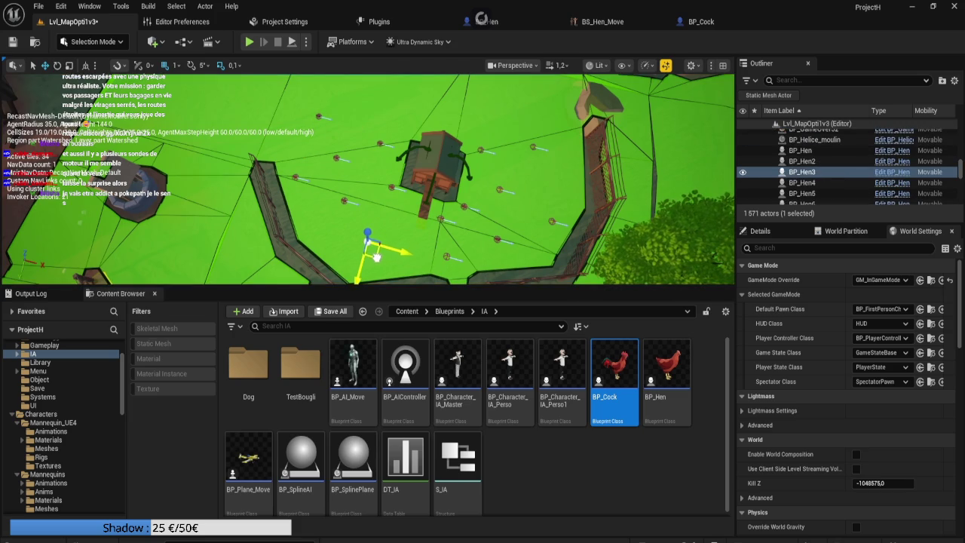
click(294, 178)
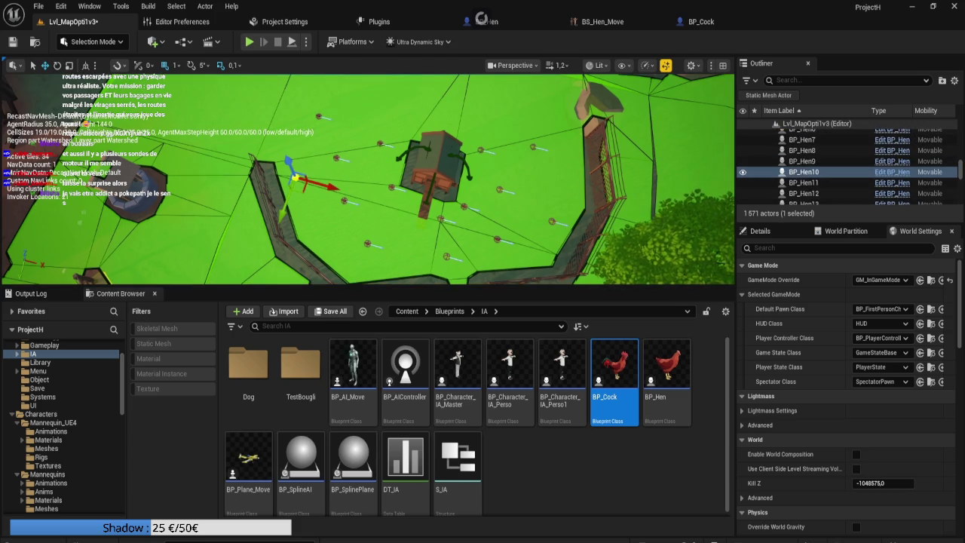
mouse_move(294, 178)
mouse_down()
mouse_move(381, 143)
mouse_move(418, 107)
mouse_up()
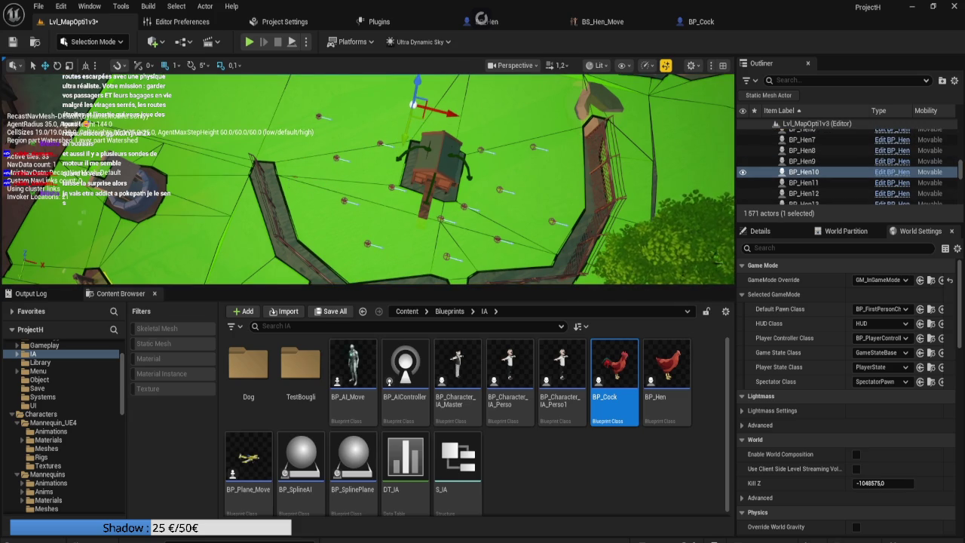
click(381, 143)
mouse_move(381, 143)
mouse_down()
mouse_move(456, 101)
mouse_move(499, 94)
mouse_up()
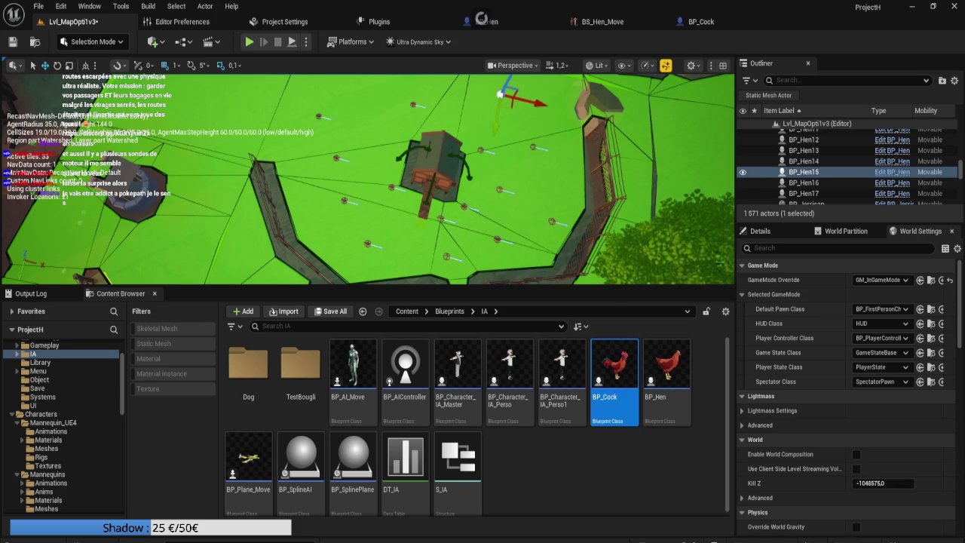
Delete four hens from the level, including BP_Hen13 and BP_Hen6
click(393, 189)
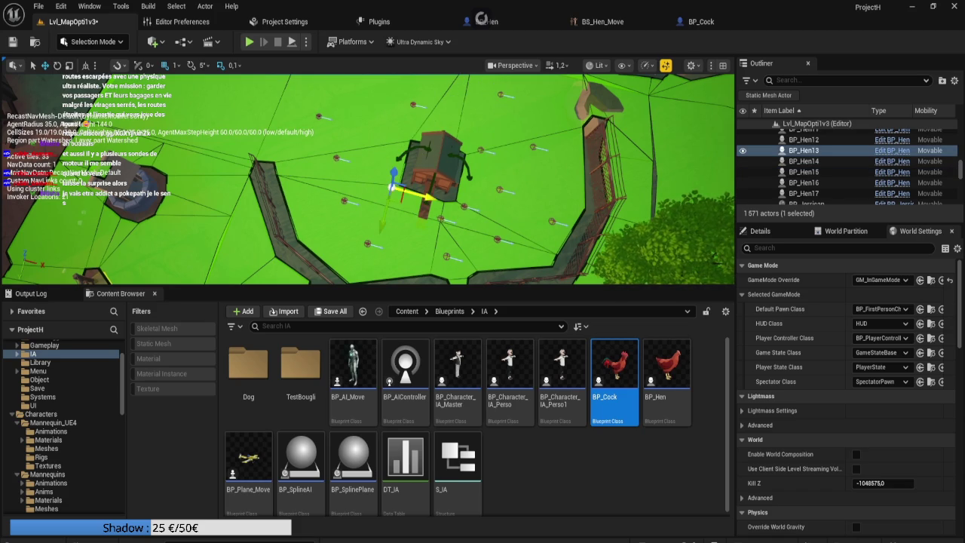
key(Delete)
click(475, 150)
key(Delete)
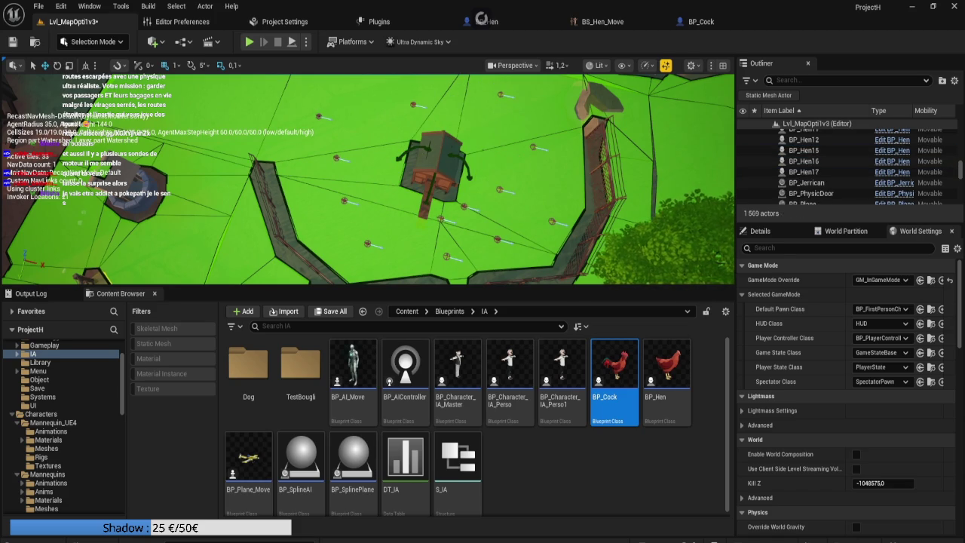
click(464, 203)
key(Delete)
click(440, 218)
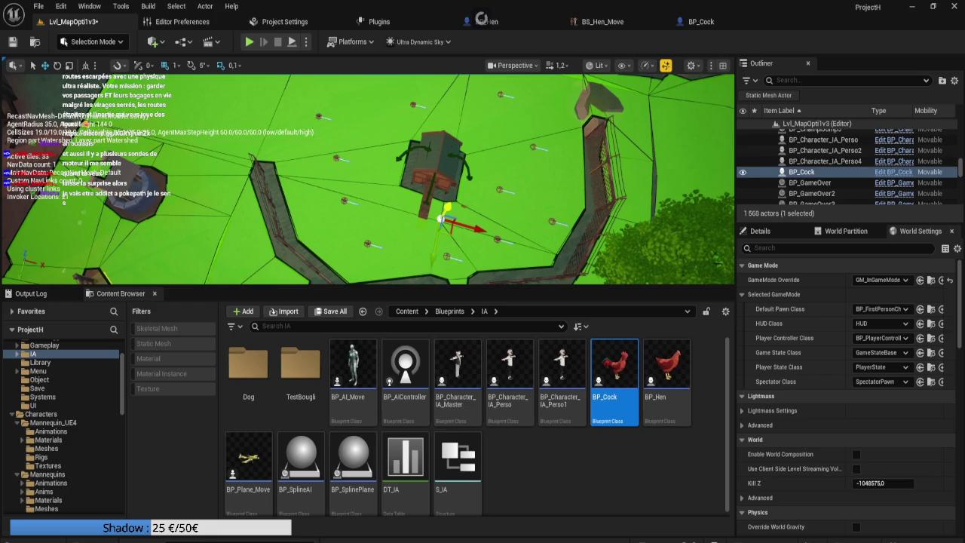
click(440, 219)
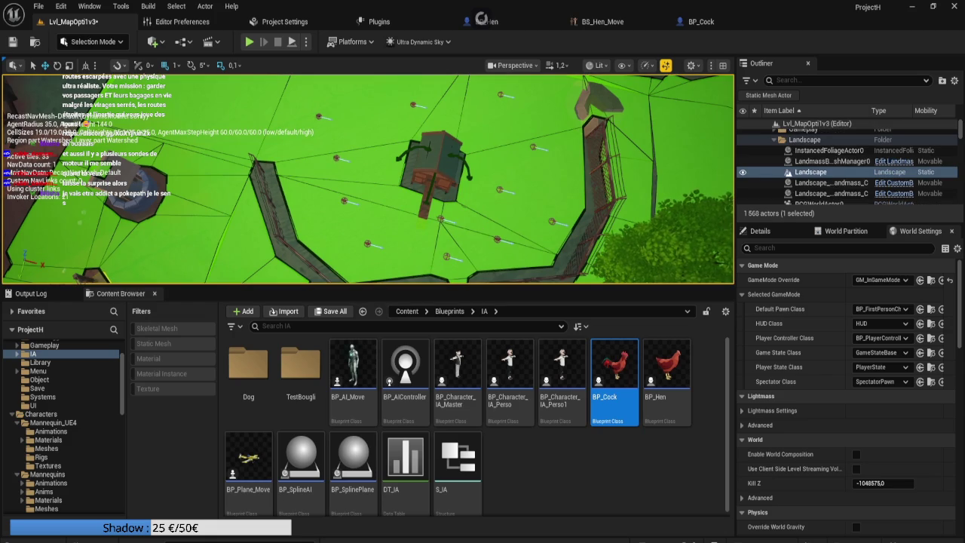
click(552, 221)
key(Delete)
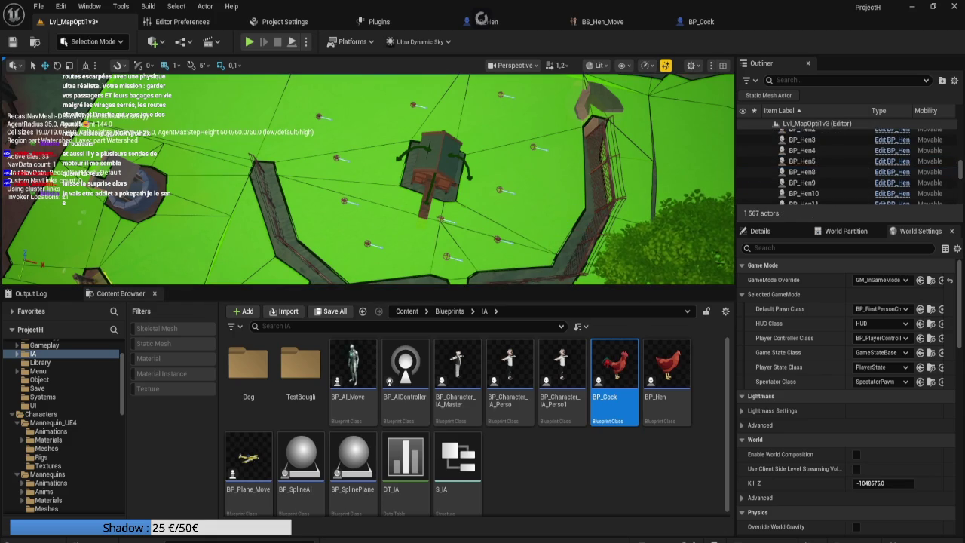
Slide BP_Hen5 slightly to the right
click(508, 190)
drag(522, 195, 571, 207)
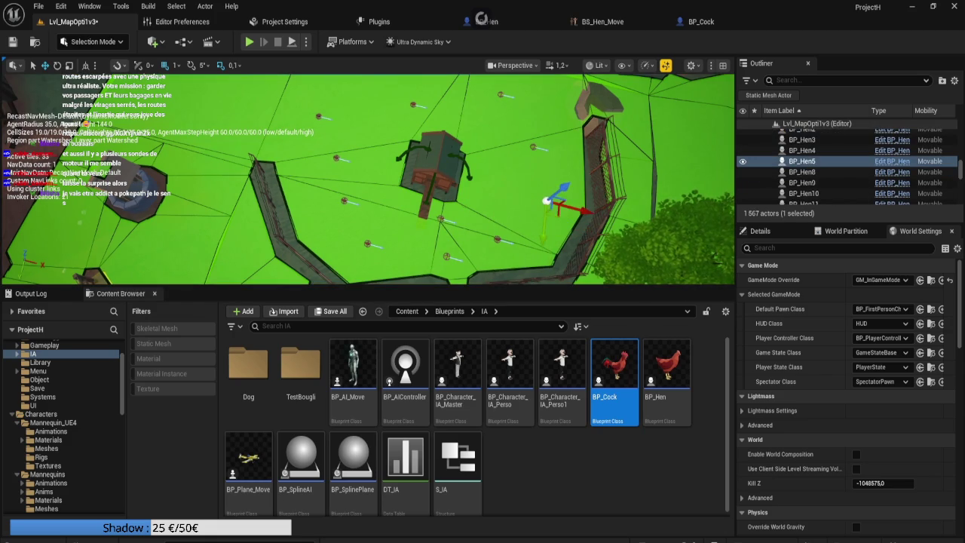
scroll(367, 180, up, 3)
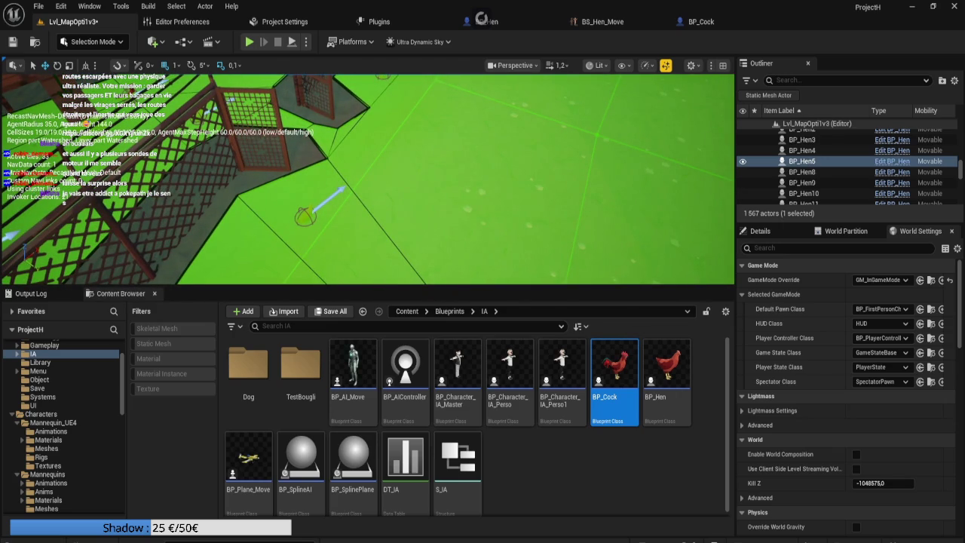
click(39, 6)
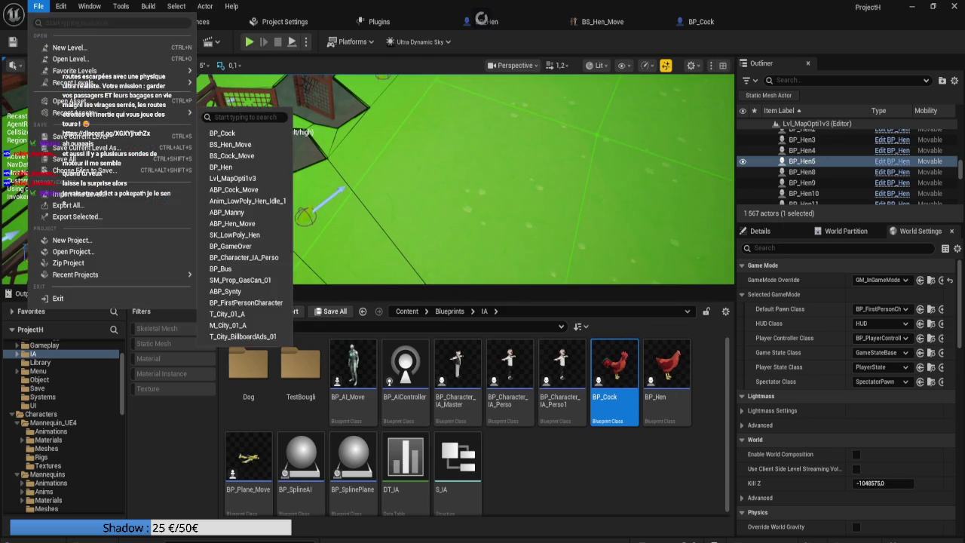
Save all pending changes including Lvl_MapOpti1v3, then exit full-screen mode
click(64, 159)
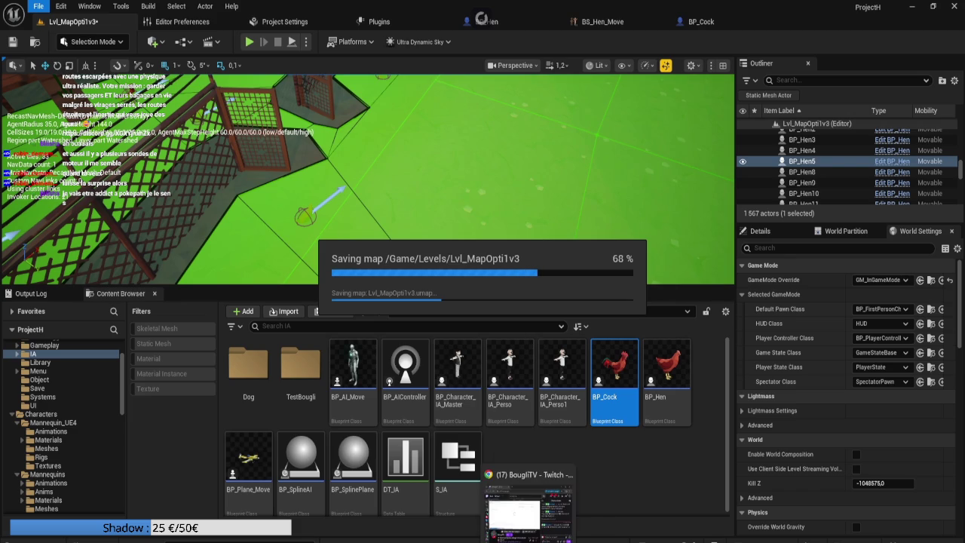
key(super+alt+f)
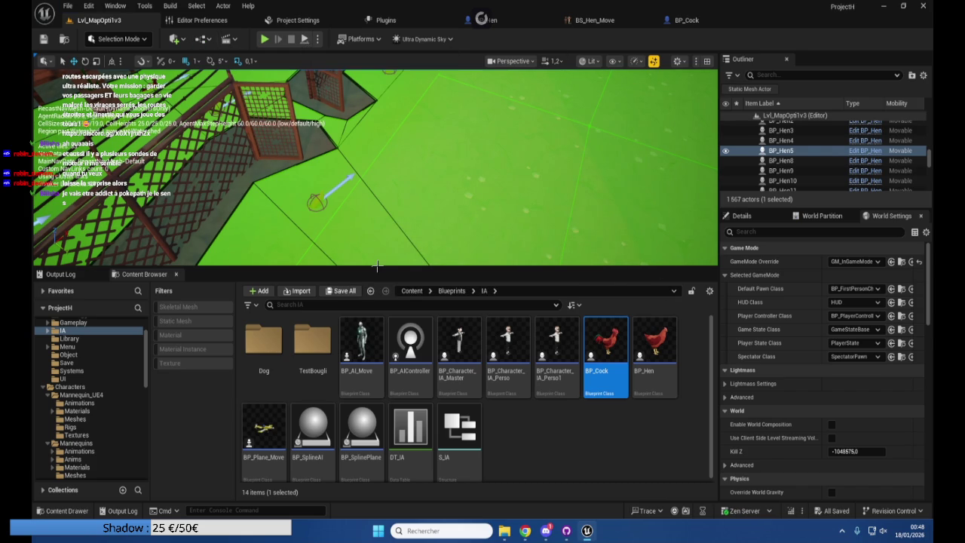
Enlarge the viewport and move thirteen selected hens together as a group
drag(377, 265, 377, 458)
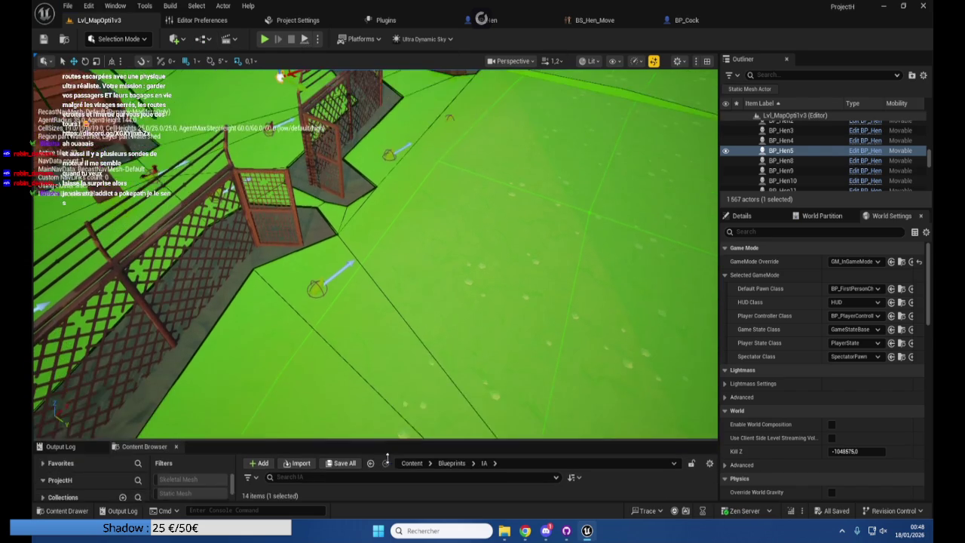
click(450, 124)
click(446, 128)
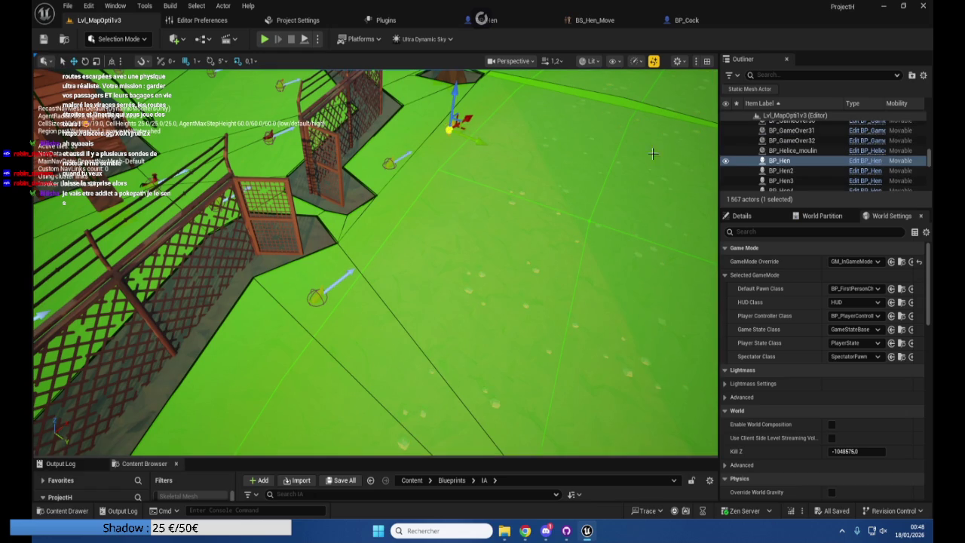
scroll(791, 173, down, 3)
shift+click(800, 169)
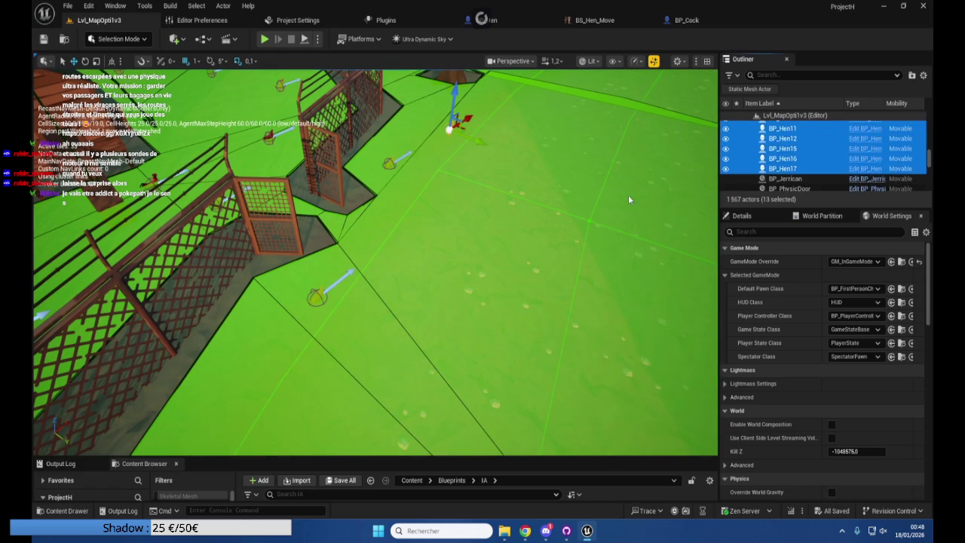
drag(389, 108, 388, 89)
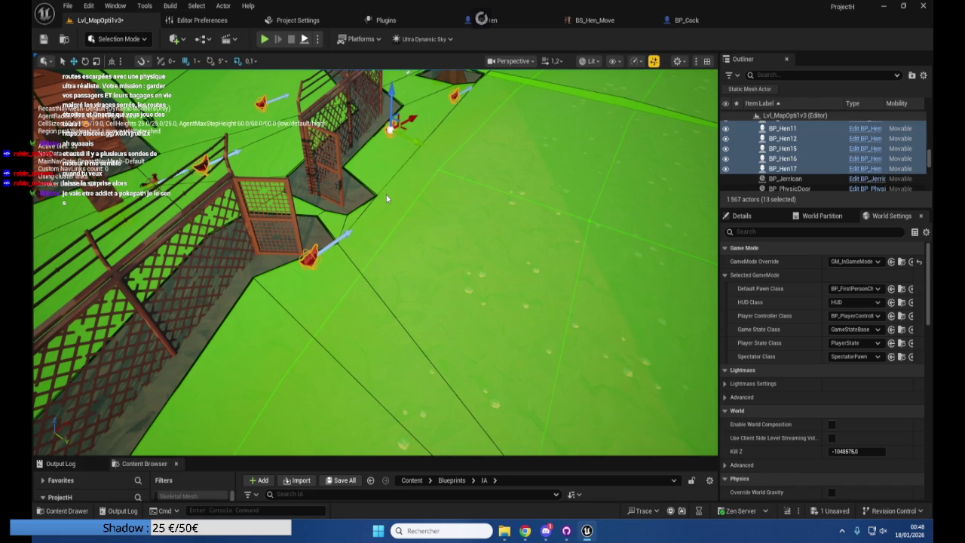
Play the level with Alt+P and fly the camera around the fences and coop
key(alt+p)
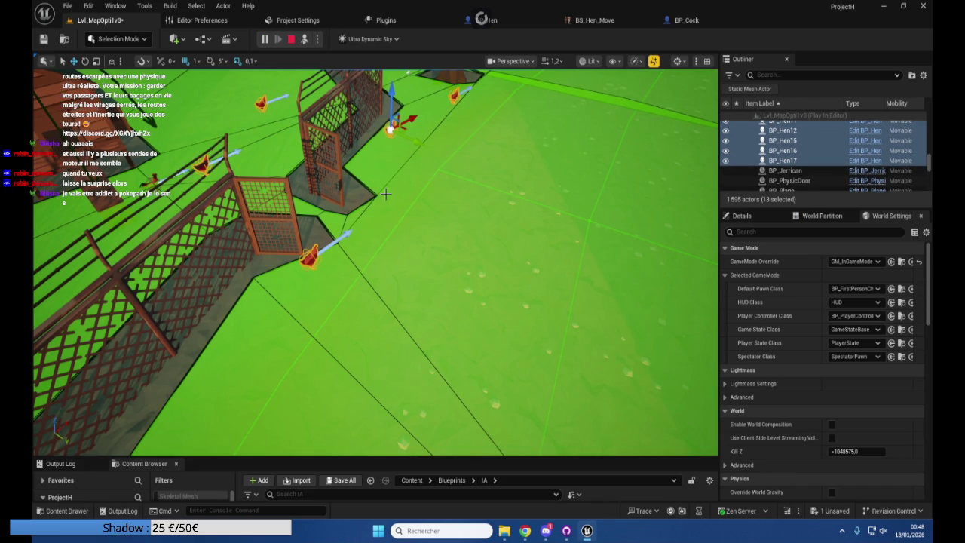
drag(500, 260, 463, 303)
mouse_move(531, 313)
mouse_down()
mouse_move(508, 287)
mouse_move(359, 223)
mouse_up()
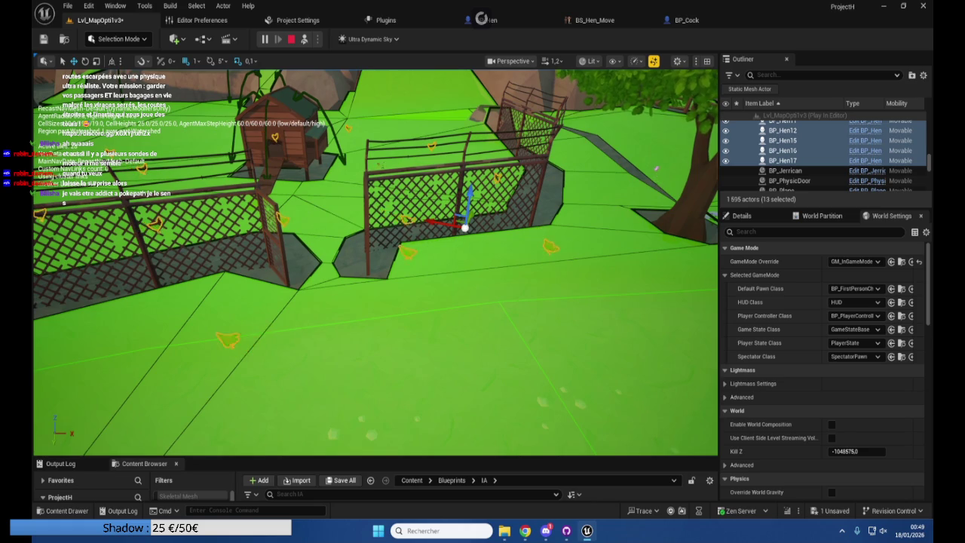
scroll(375, 262, up, 5)
scroll(695, 211, down, 5)
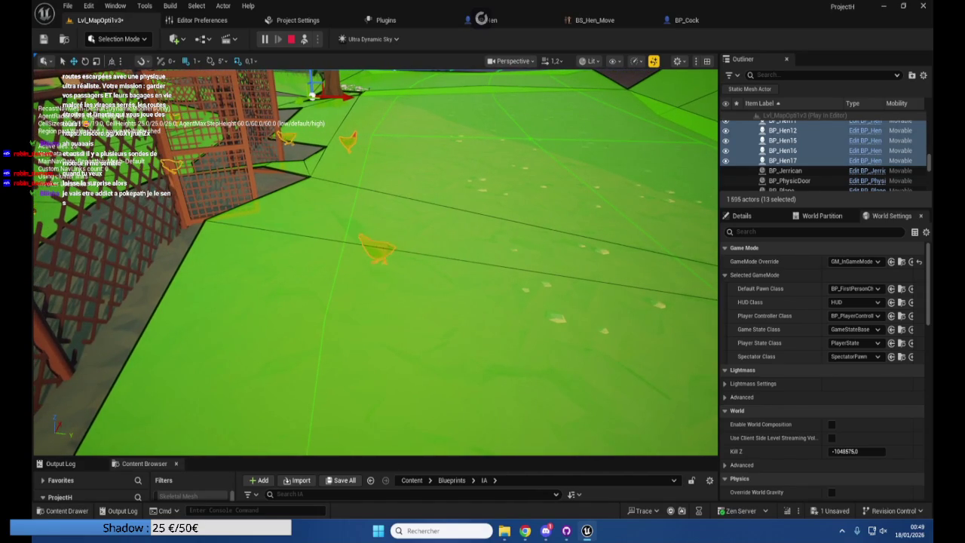
click(542, 223)
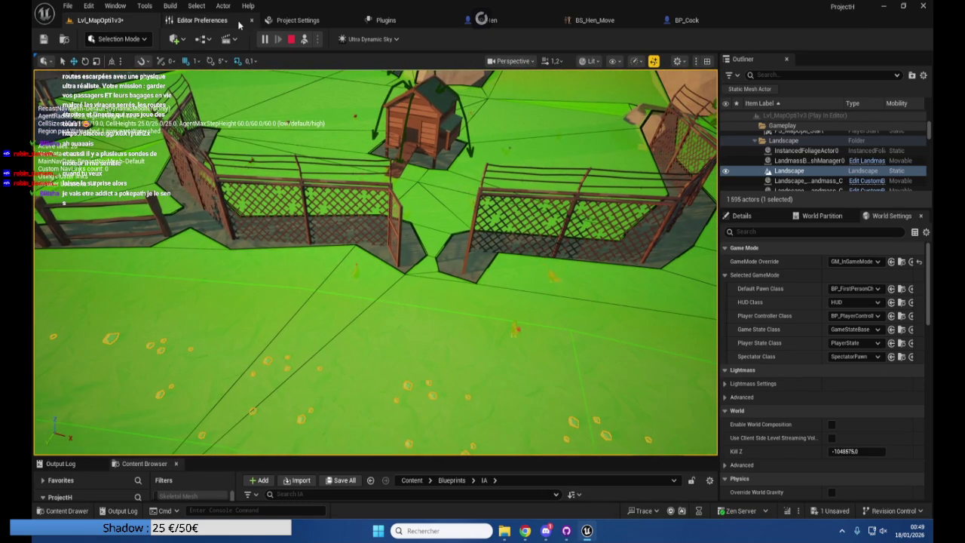
Edit the Navigation Mesh Tile Size UU toward 304 in Project Settings, then return to the level
click(290, 22)
scroll(75, 276, down, 8)
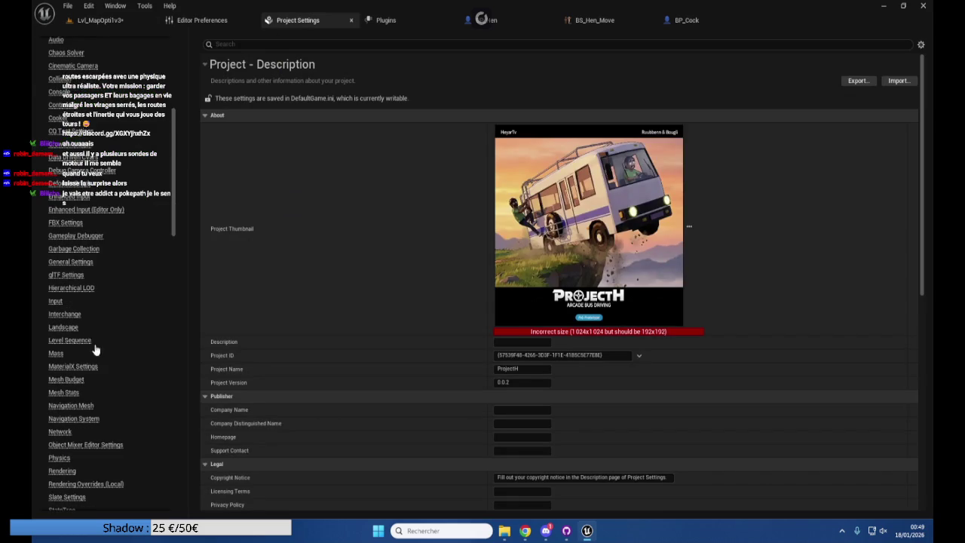
click(88, 408)
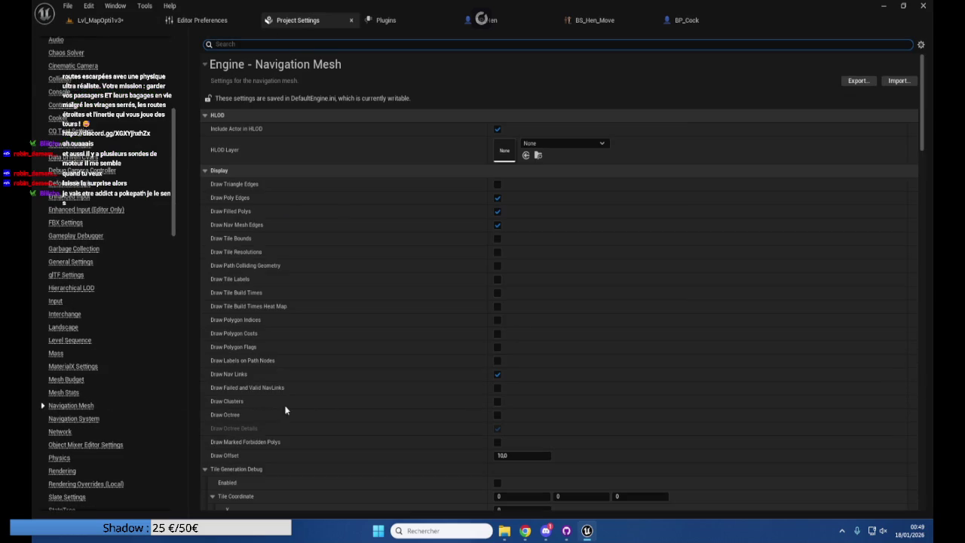
scroll(376, 390, down, 10)
scroll(377, 391, down, 8)
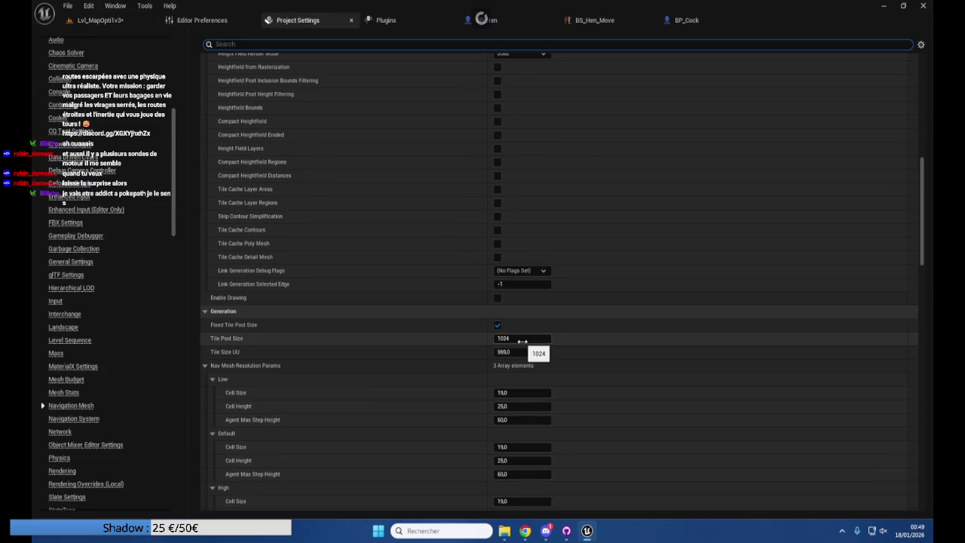
click(526, 352)
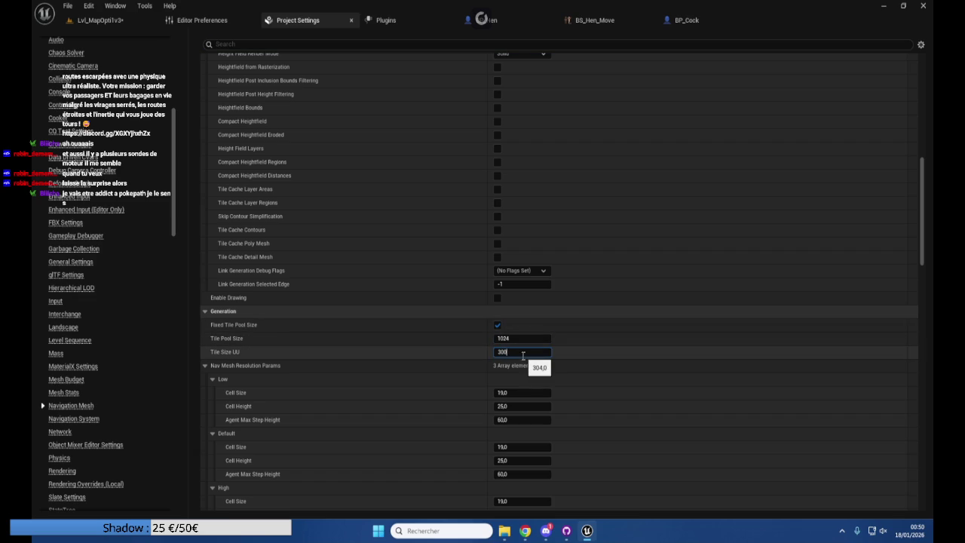
click(105, 19)
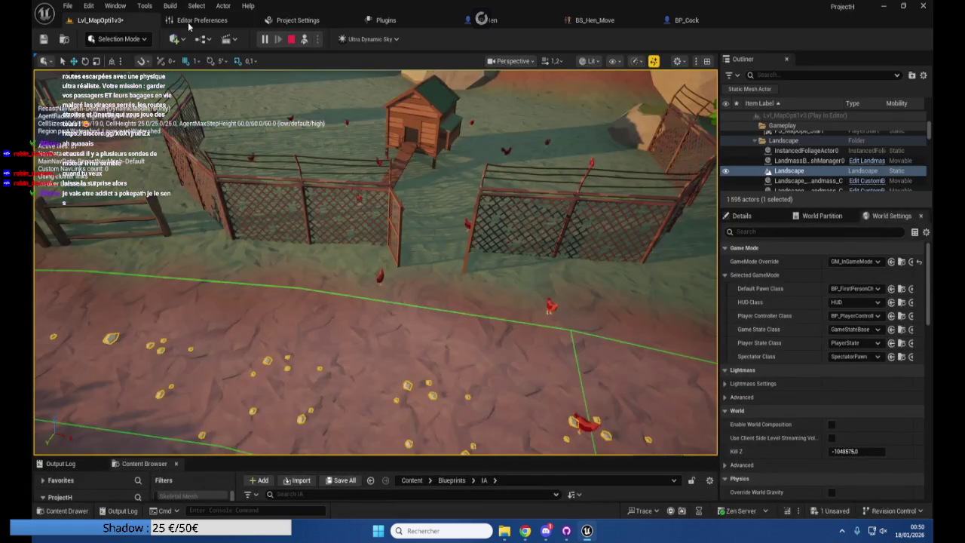
Stop the play session, close the Message Log, and go back to Project Settings
click(290, 39)
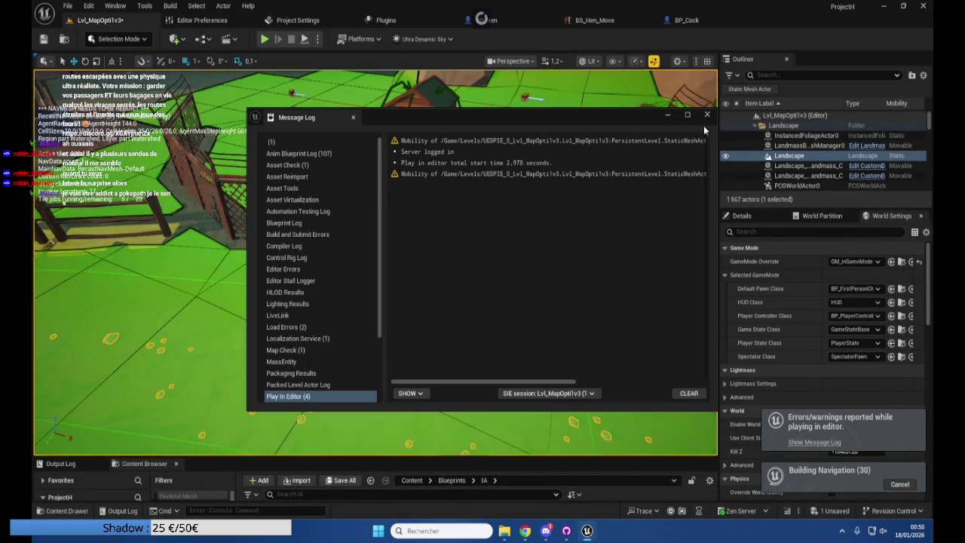
click(707, 114)
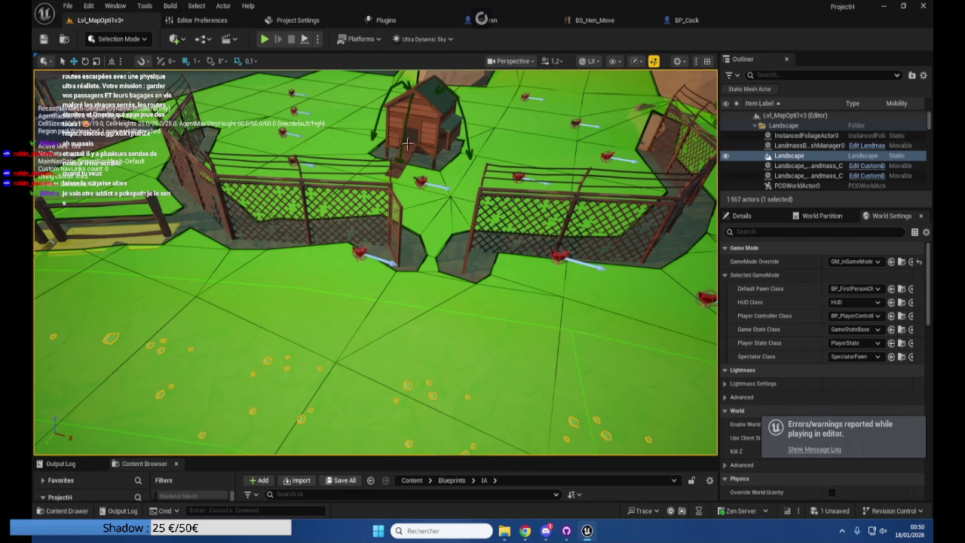
click(298, 22)
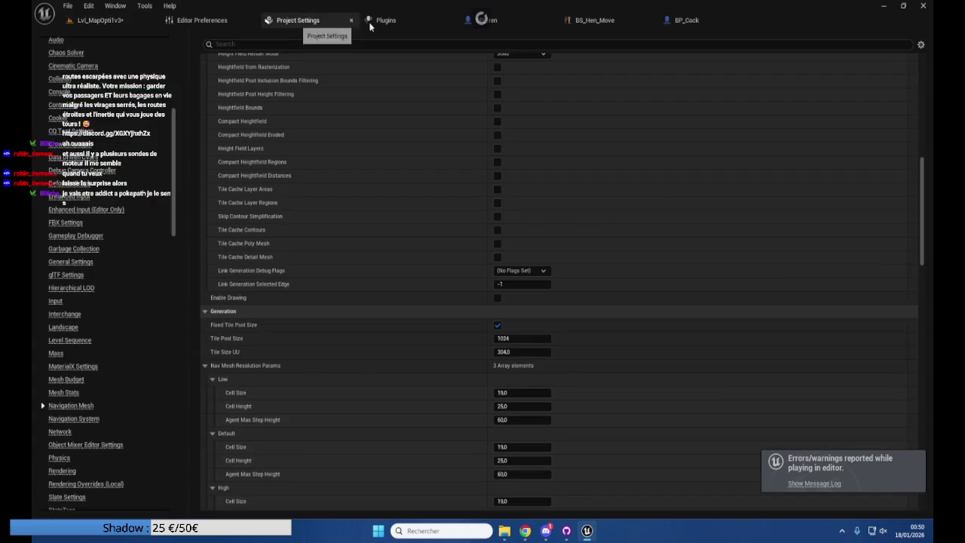
Adjust and commit the navmesh Tile Size UU at about 304
click(507, 351)
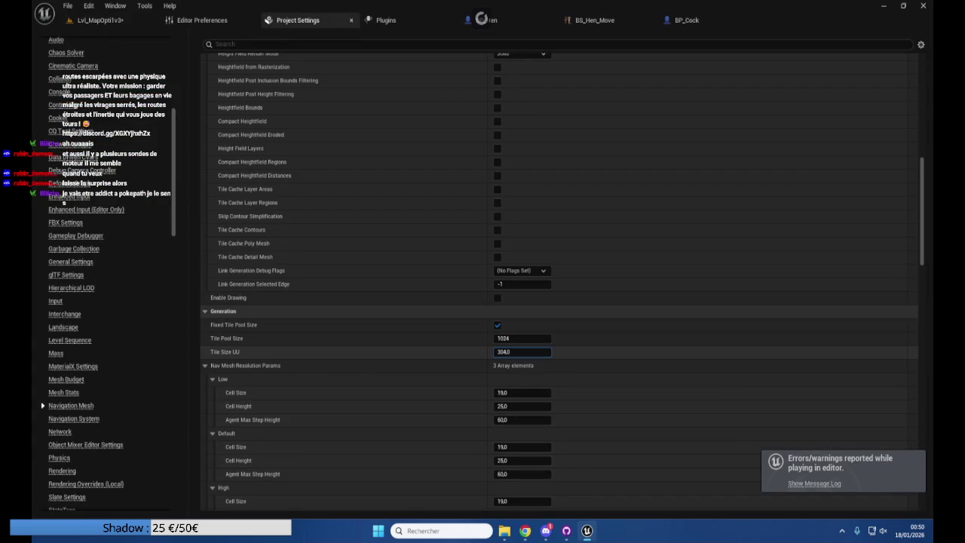
scroll(435, 387, down, 2)
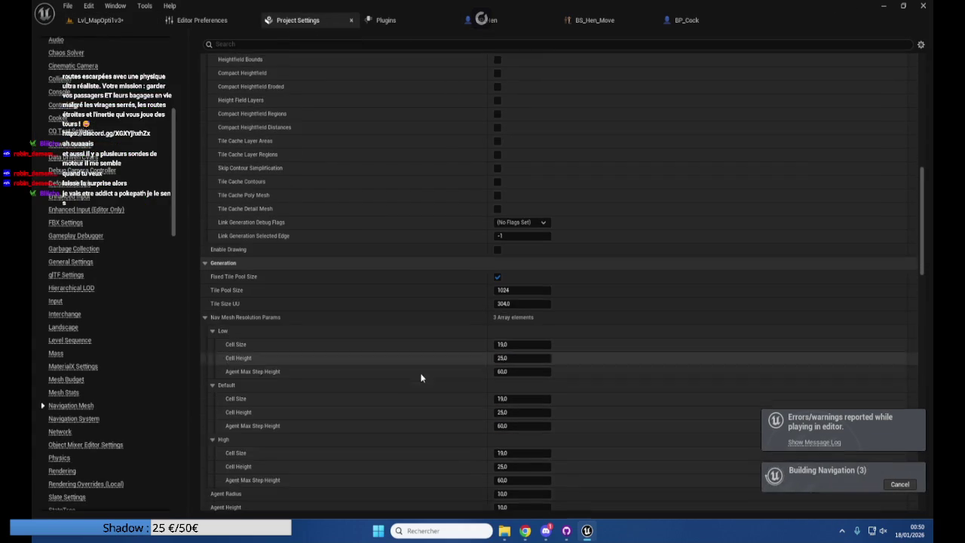
drag(520, 287, 633, 287)
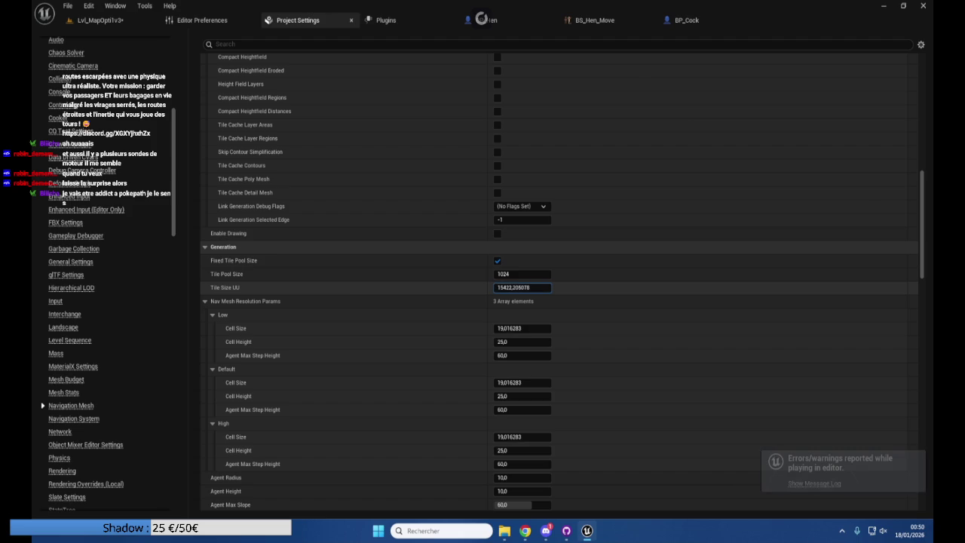
mouse_move(633, 287)
mouse_down()
mouse_move(527, 287)
mouse_move(595, 284)
mouse_move(641, 254)
mouse_up()
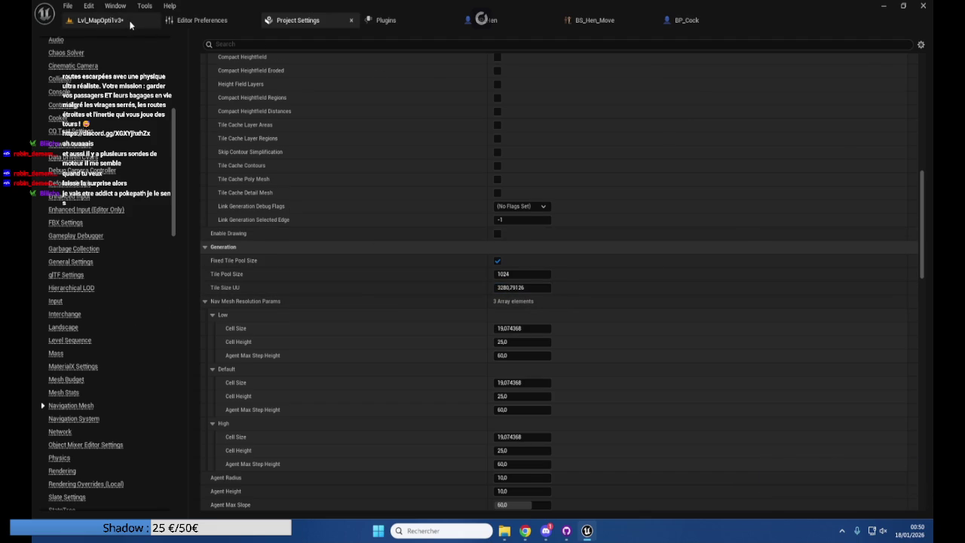
click(98, 20)
click(287, 20)
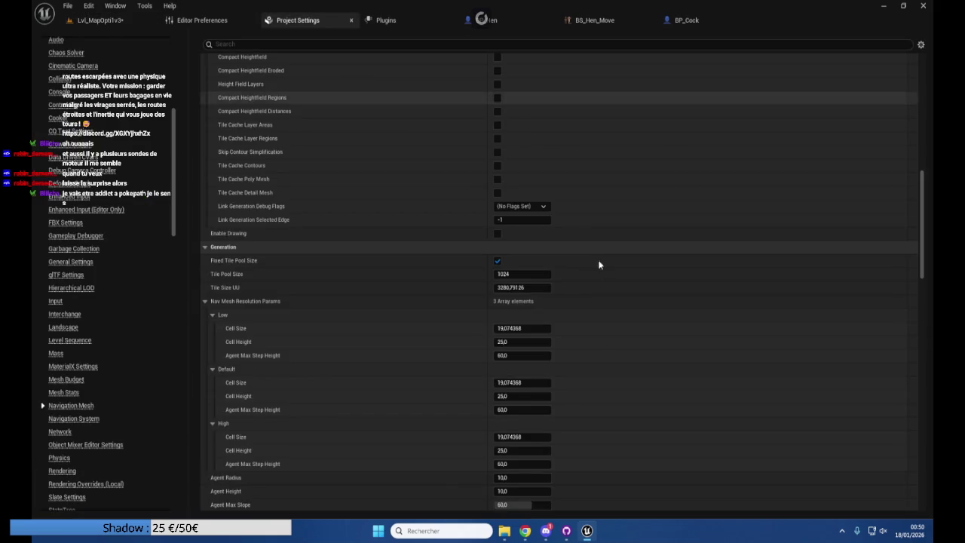
click(528, 287)
text(306,38916)
key(Return)
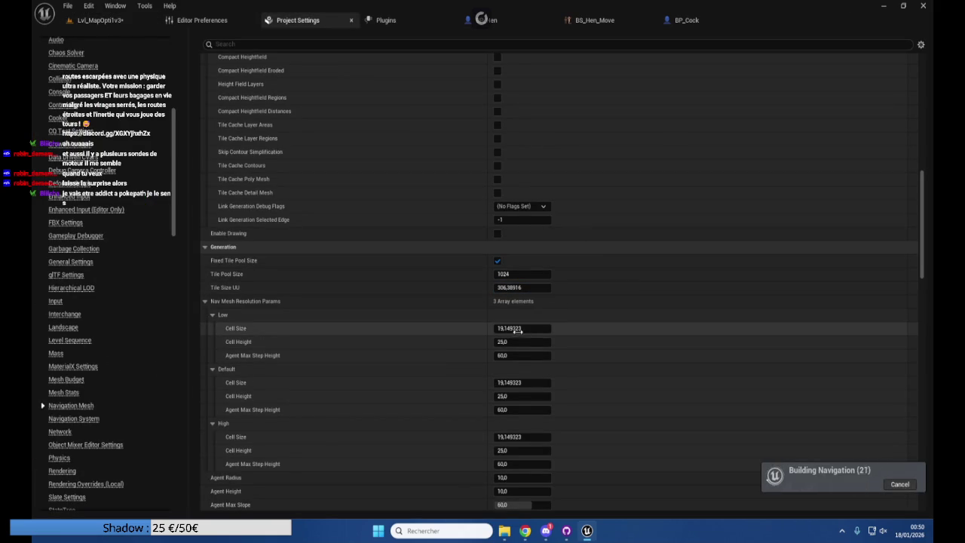
Set Low, Default and High Cell Size to 10 and inspect the rebuilt navmesh
click(530, 329)
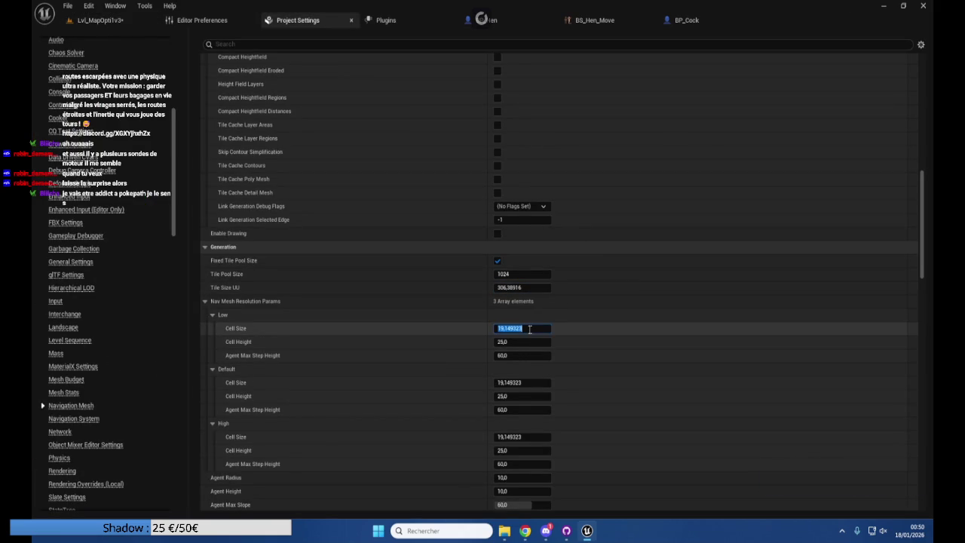
text(10)
key(Return)
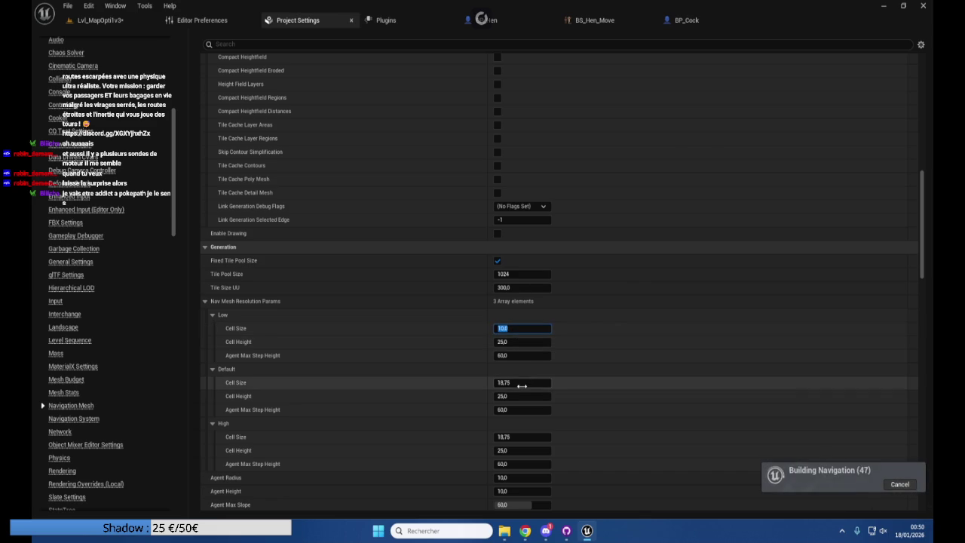
click(521, 383)
text(10,0)
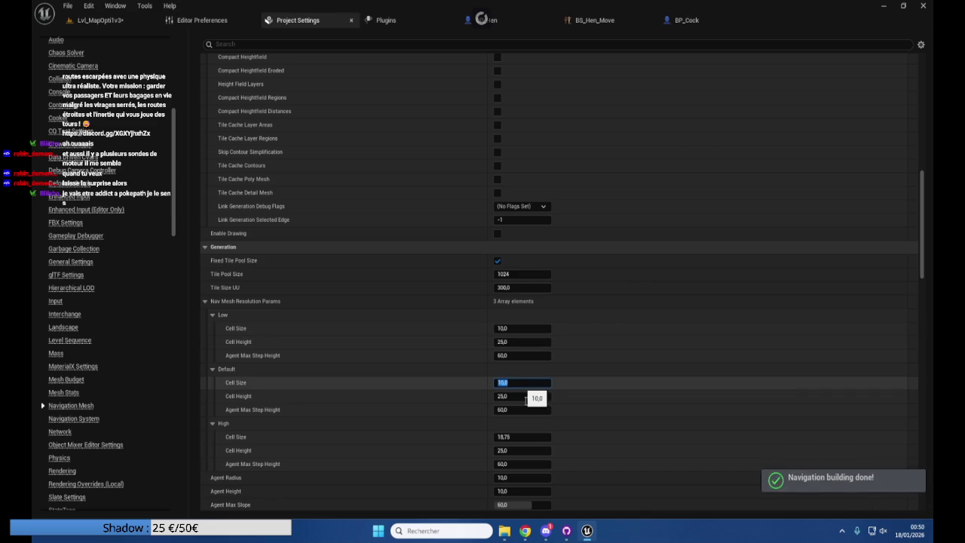
click(529, 437)
text(10,0)
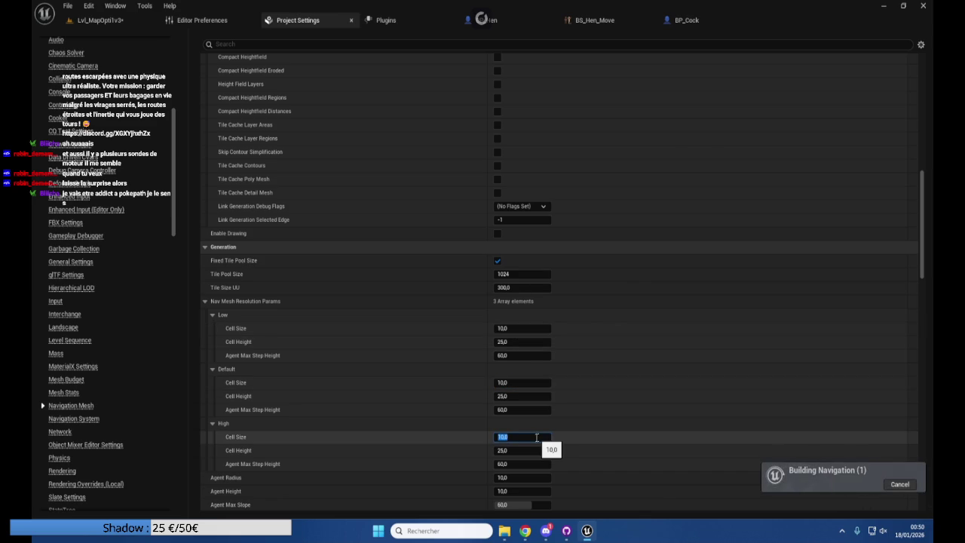
click(100, 21)
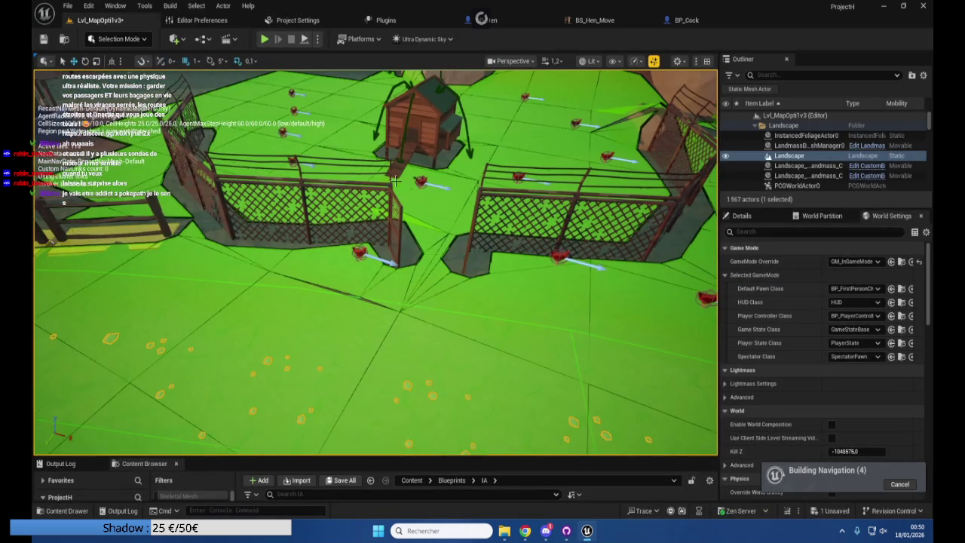
drag(377, 264, 271, 253)
click(365, 294)
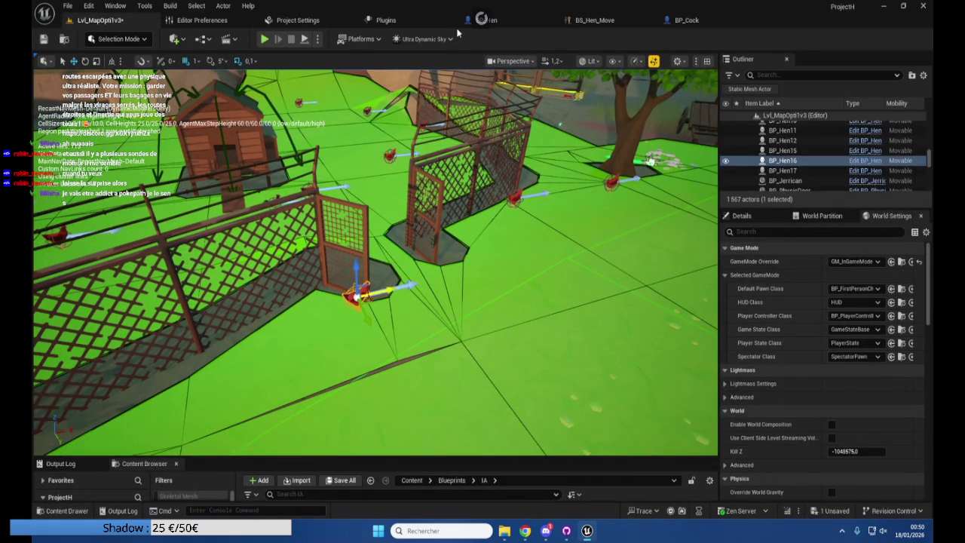
Set Low, Default and High Cell Height to 10, then return to the level
click(297, 20)
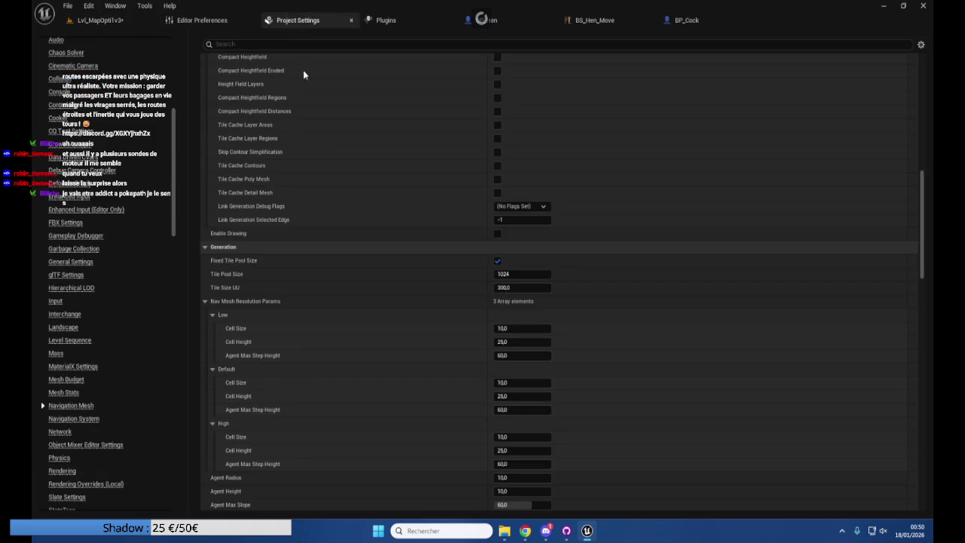
click(536, 343)
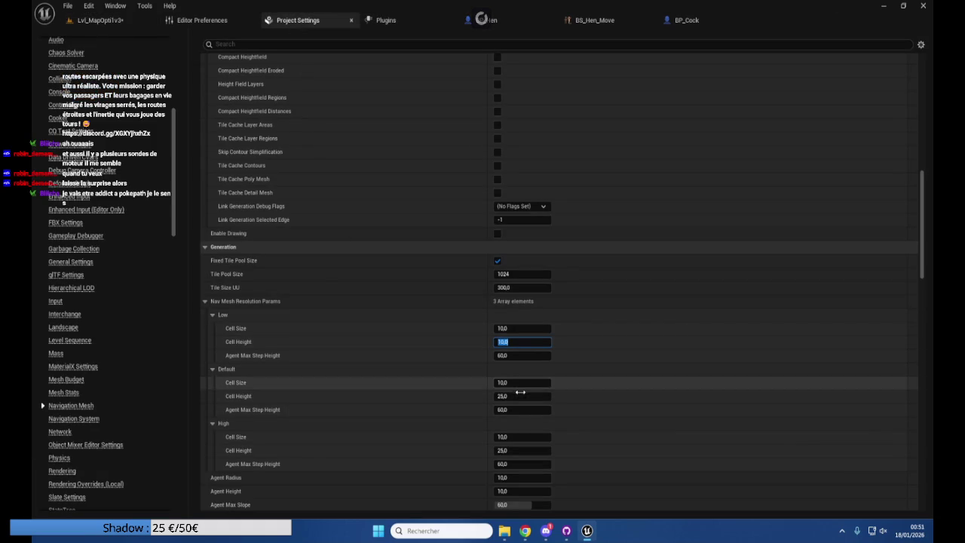
click(520, 396)
text(10)
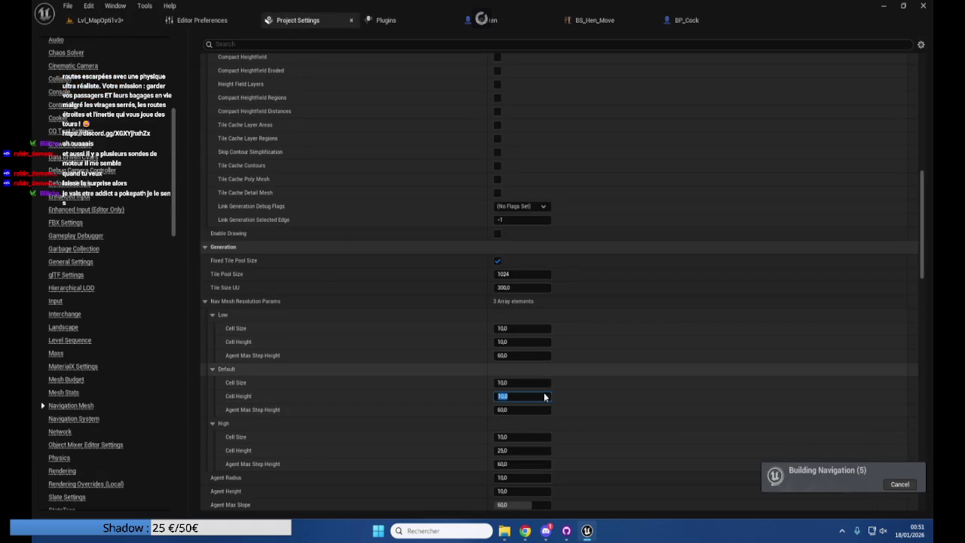
click(520, 450)
text(10)
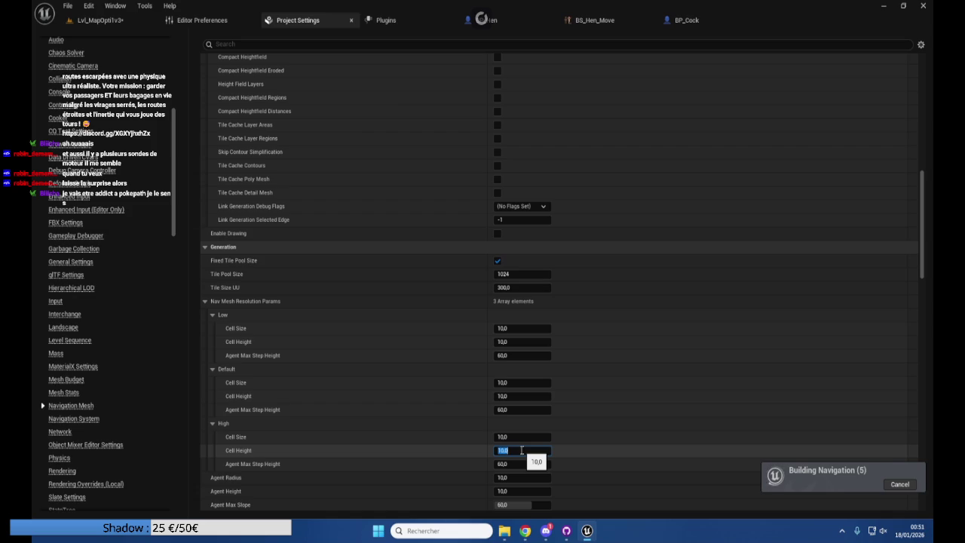
click(109, 27)
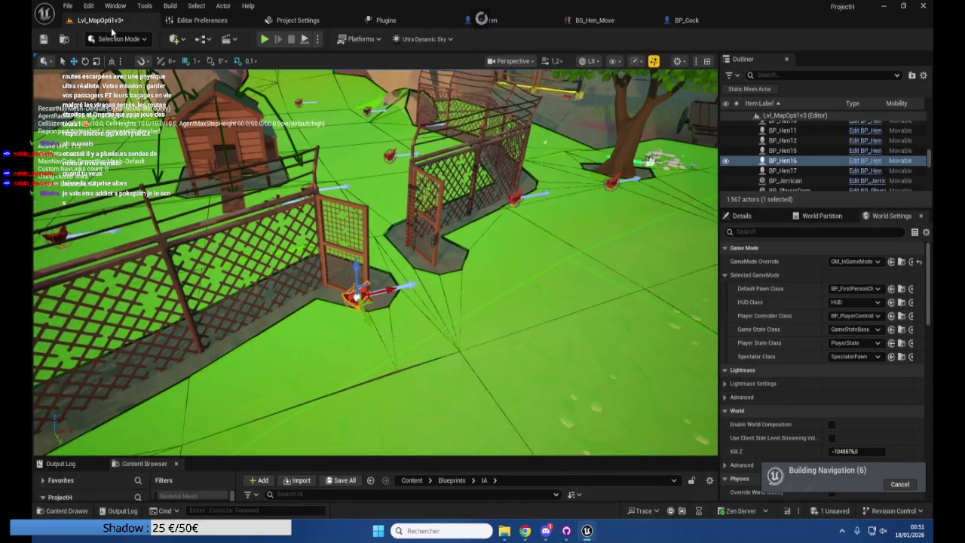
Play the level, detach the camera to watch hens in the pens, then stop with Esc
click(302, 42)
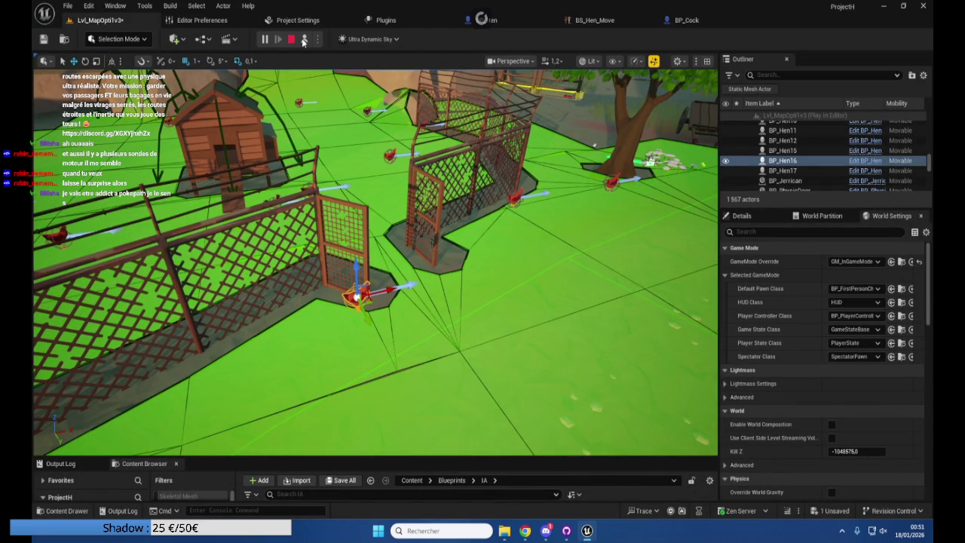
click(303, 41)
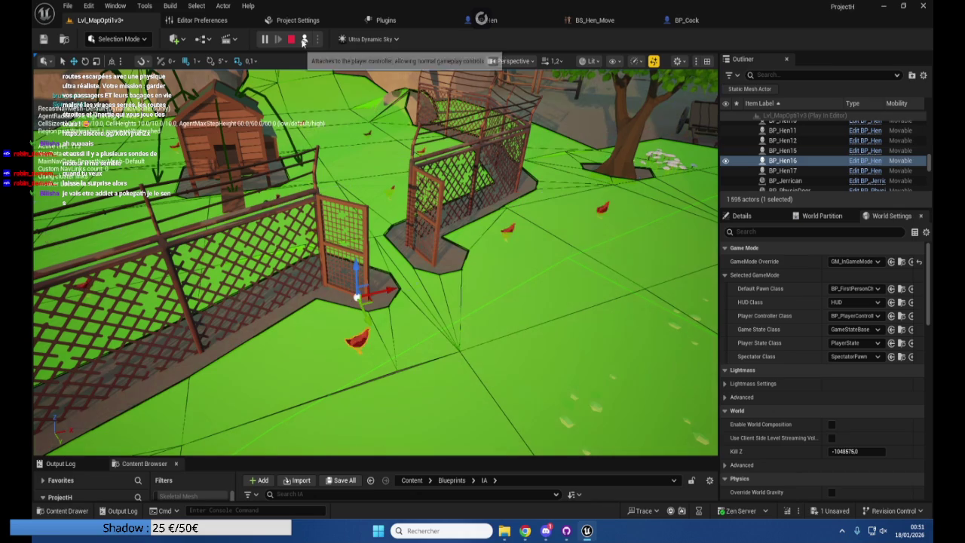
mouse_move(447, 240)
mouse_down()
mouse_move(492, 239)
mouse_move(366, 232)
mouse_move(433, 234)
mouse_up()
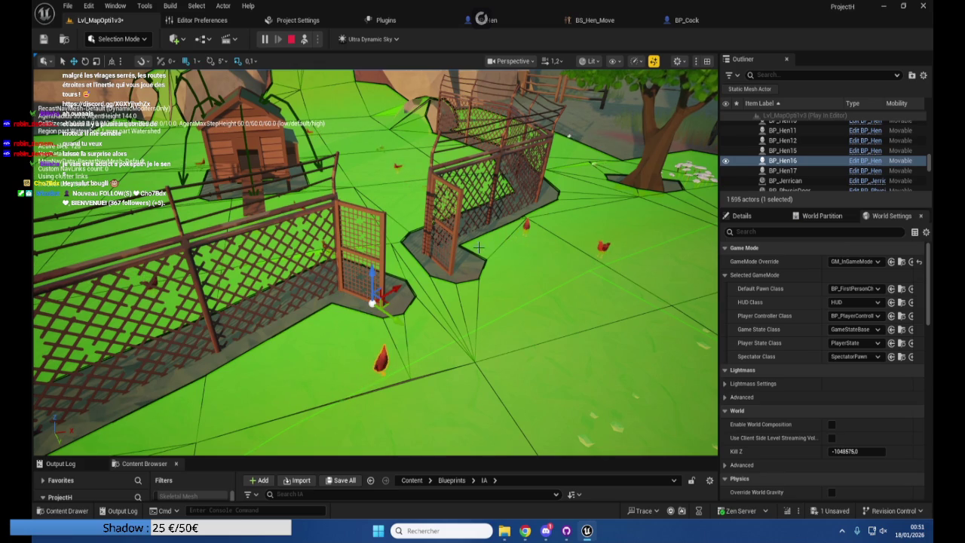
mouse_move(447, 247)
mouse_down()
mouse_move(411, 279)
mouse_move(353, 226)
mouse_up()
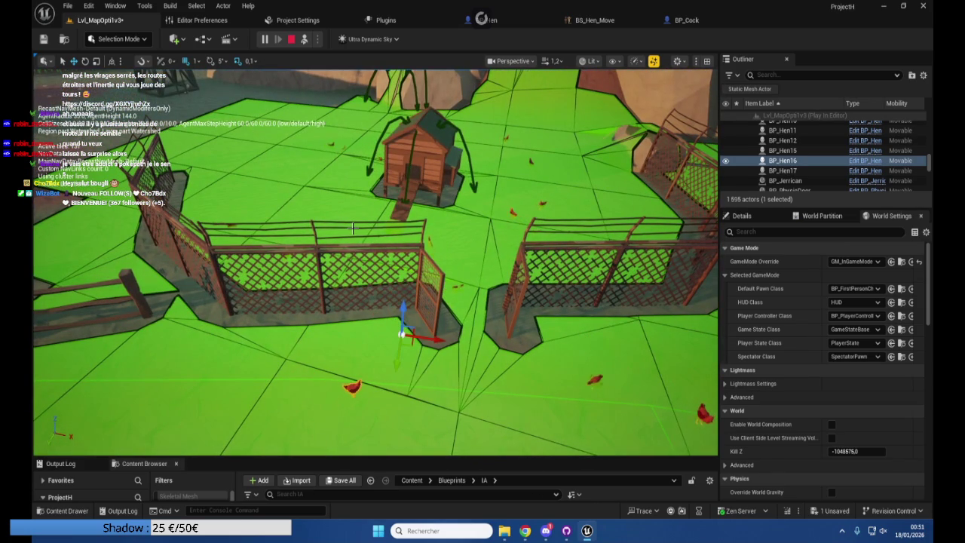
key(Escape)
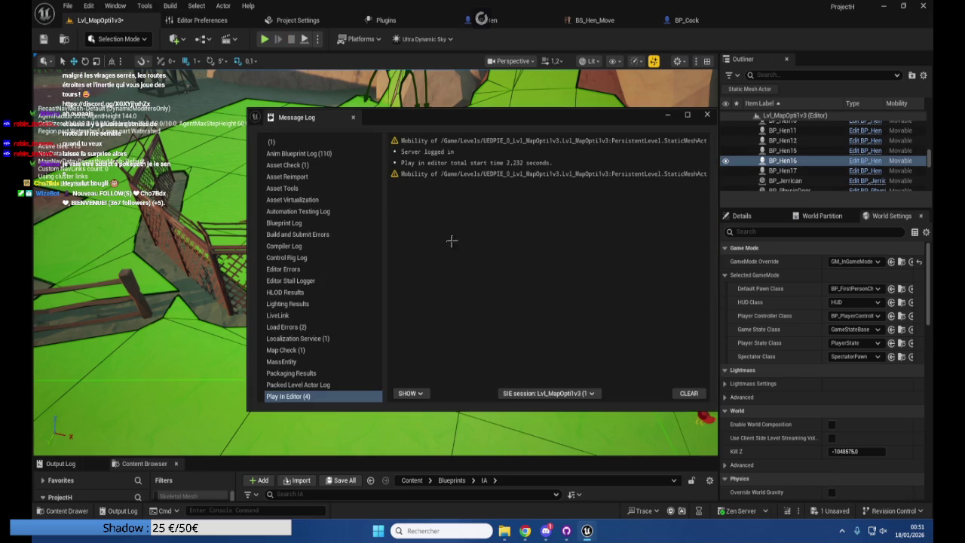
Close the Message Log and hide the green Navigation overlay in the viewport
click(706, 113)
mouse_move(398, 332)
mouse_down()
mouse_move(355, 302)
mouse_move(301, 290)
mouse_up()
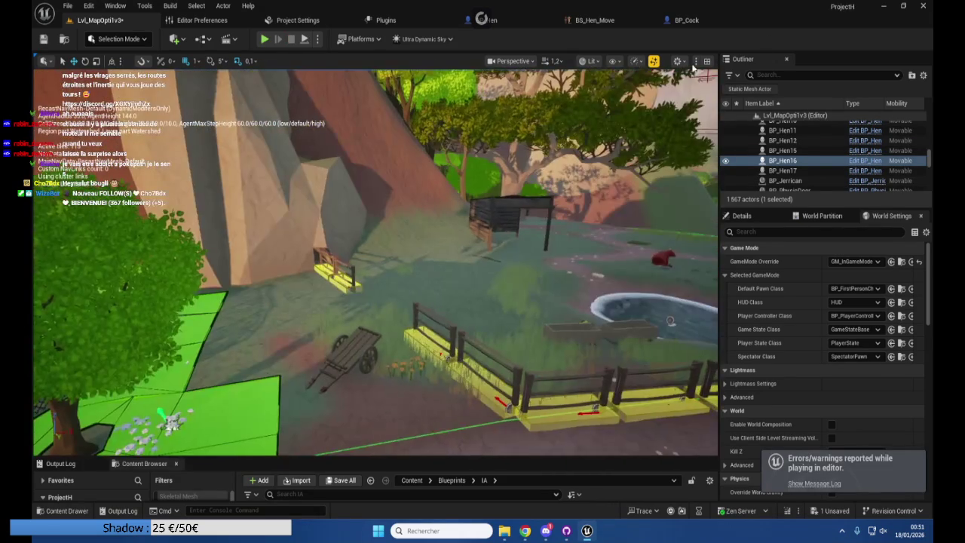
click(620, 61)
click(615, 279)
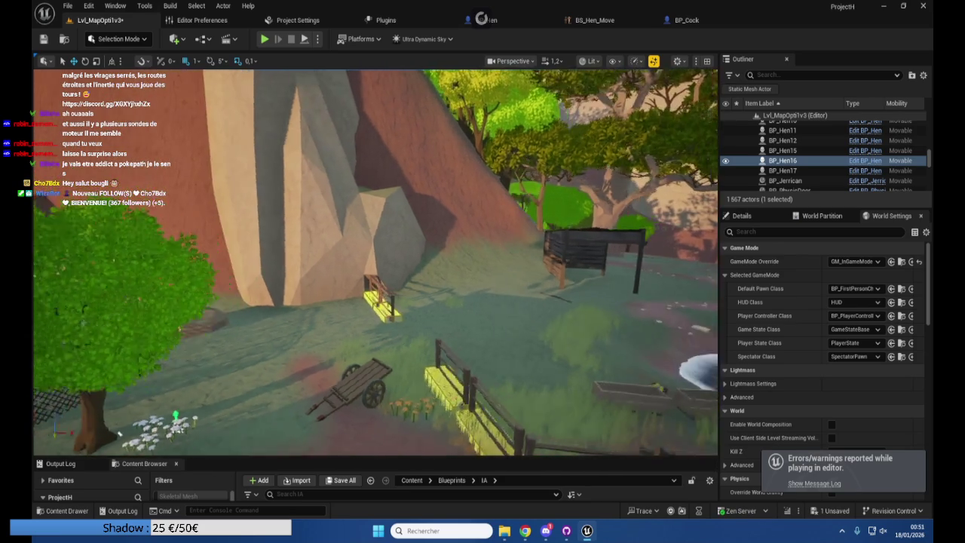
Delete the front cow, back cow and lying red cow beside the pond
drag(118, 434, 143, 426)
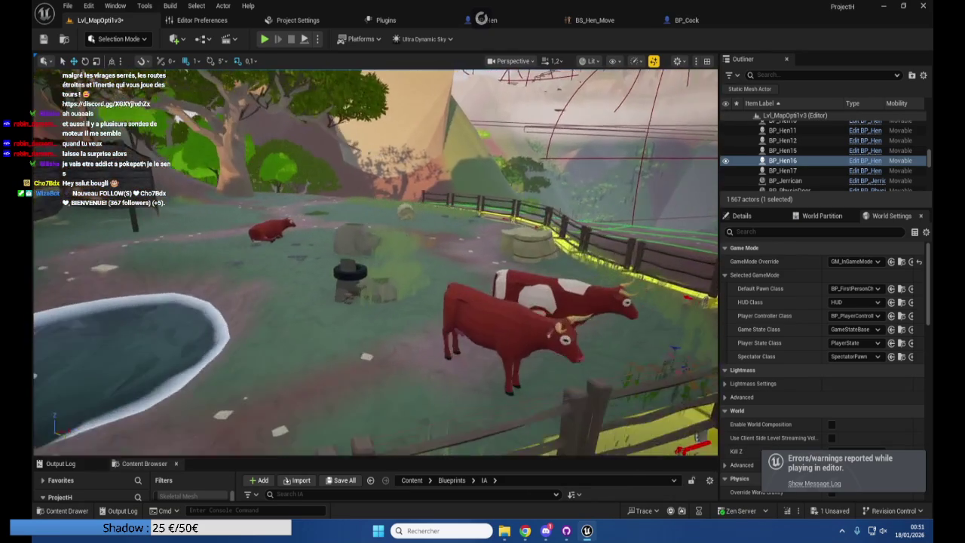
drag(537, 288, 541, 286)
click(513, 304)
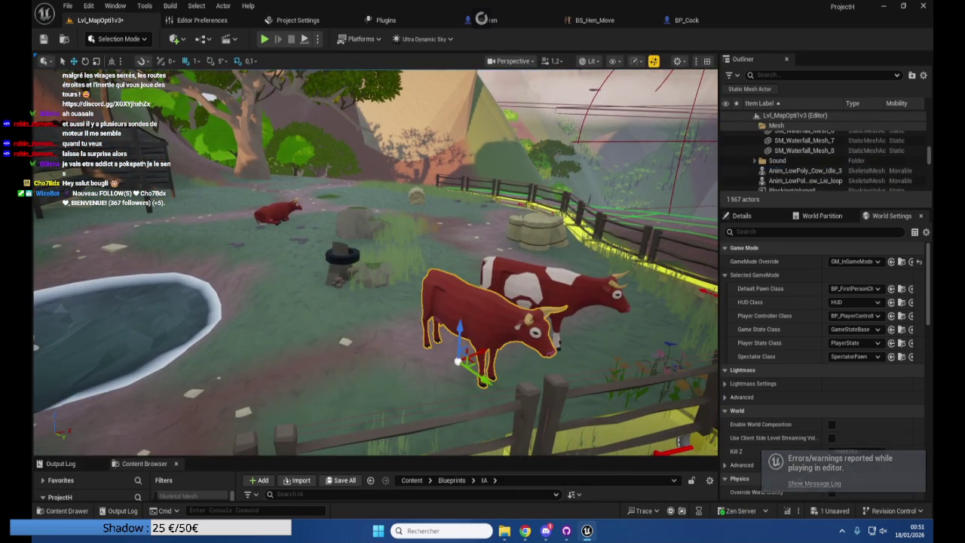
key(Delete)
click(523, 329)
key(Delete)
click(290, 213)
key(Delete)
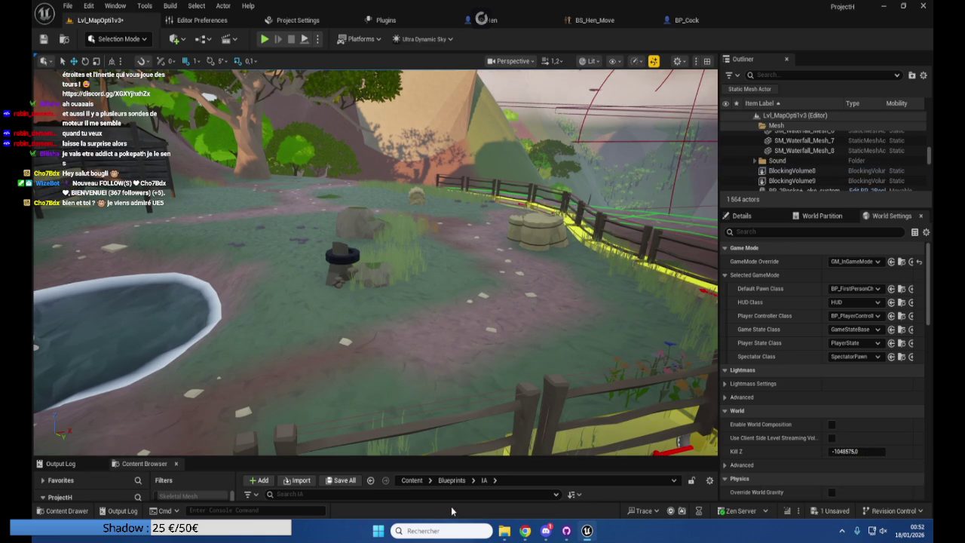
drag(181, 457, 193, 300)
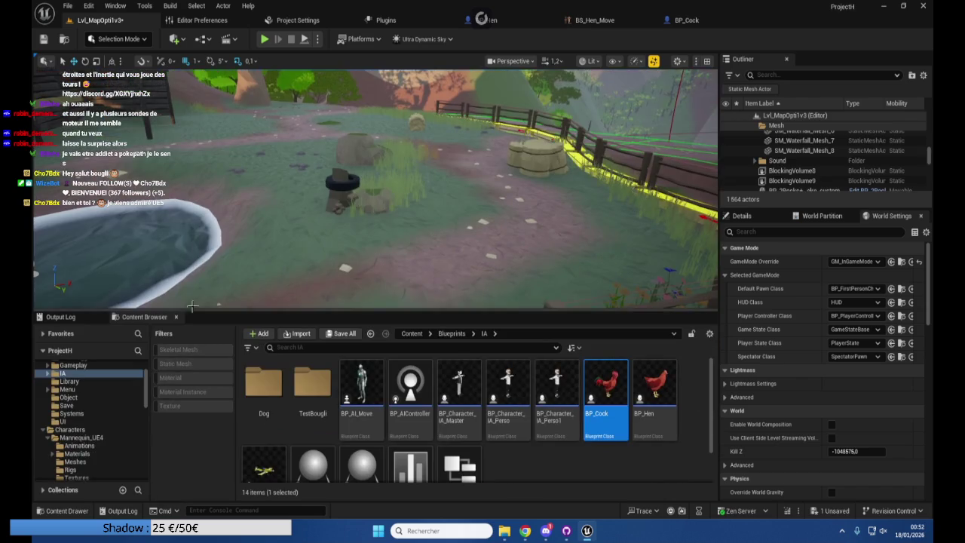
Browse LowPoly_Farm_animals > Animations > Cows and open the Cow folder of 67 animations
click(192, 299)
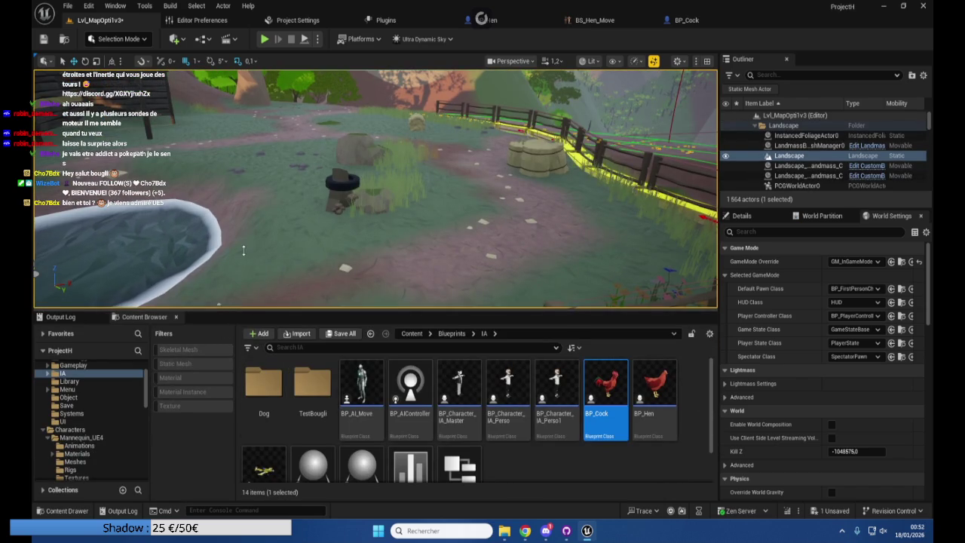
drag(243, 252, 241, 247)
scroll(102, 367, down, 2)
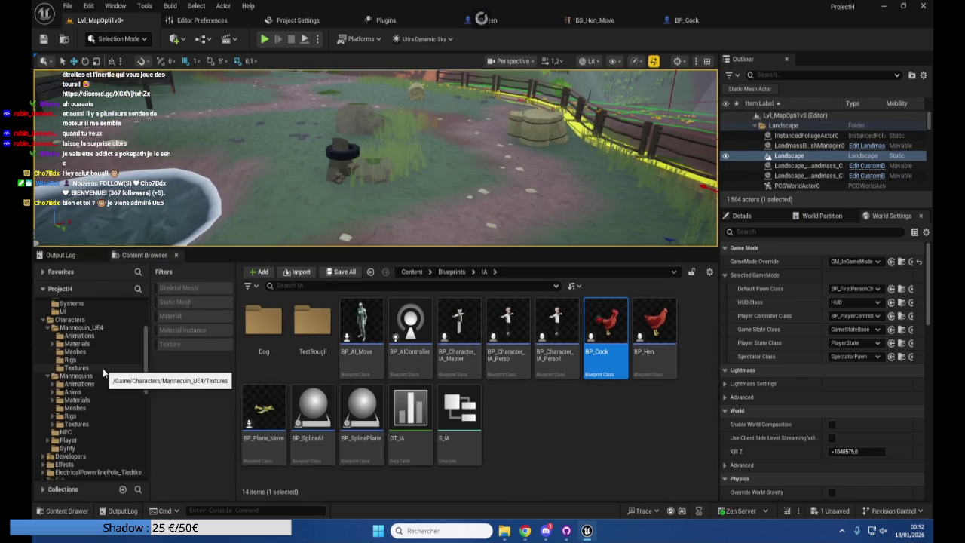
scroll(102, 368, down, 2)
scroll(101, 369, down, 5)
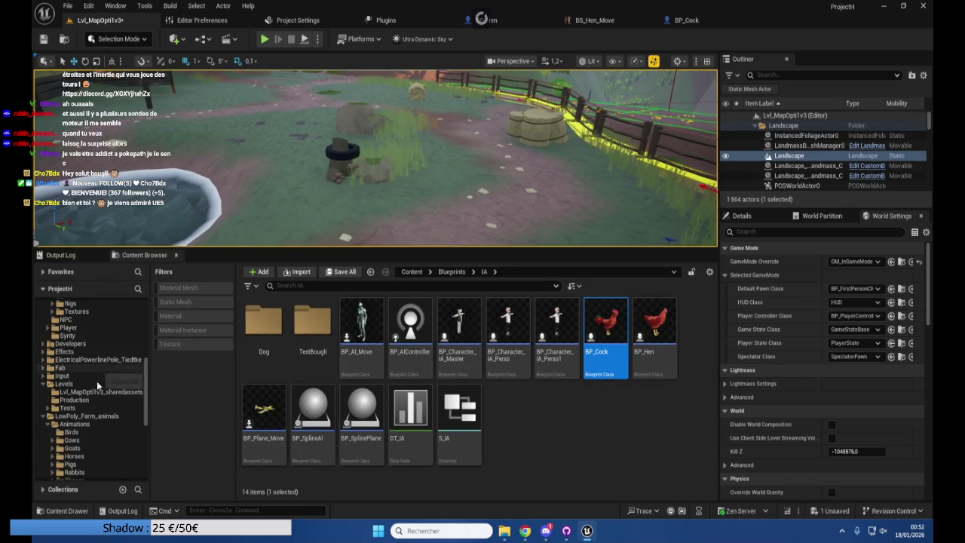
scroll(94, 407, down, 1)
click(96, 420)
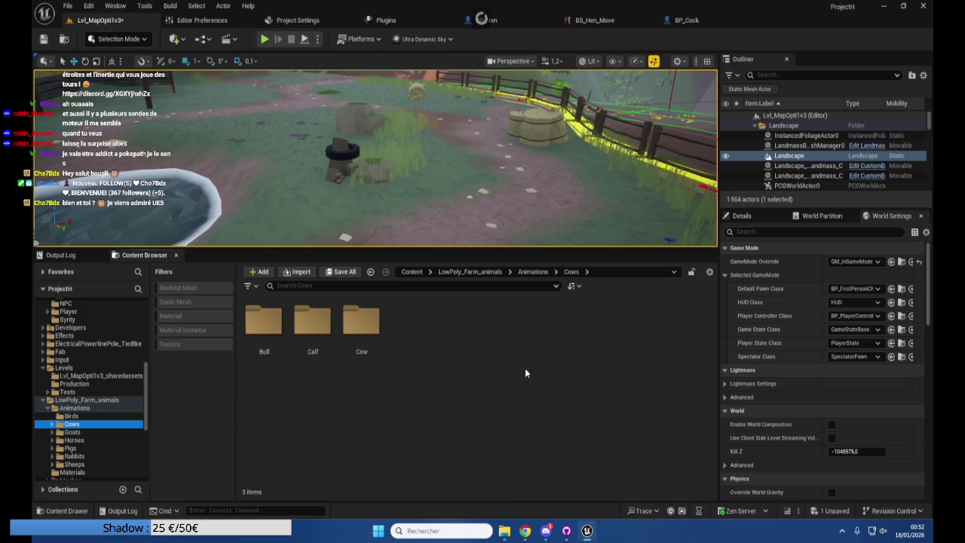
double_click(361, 323)
scroll(588, 375, down, 2)
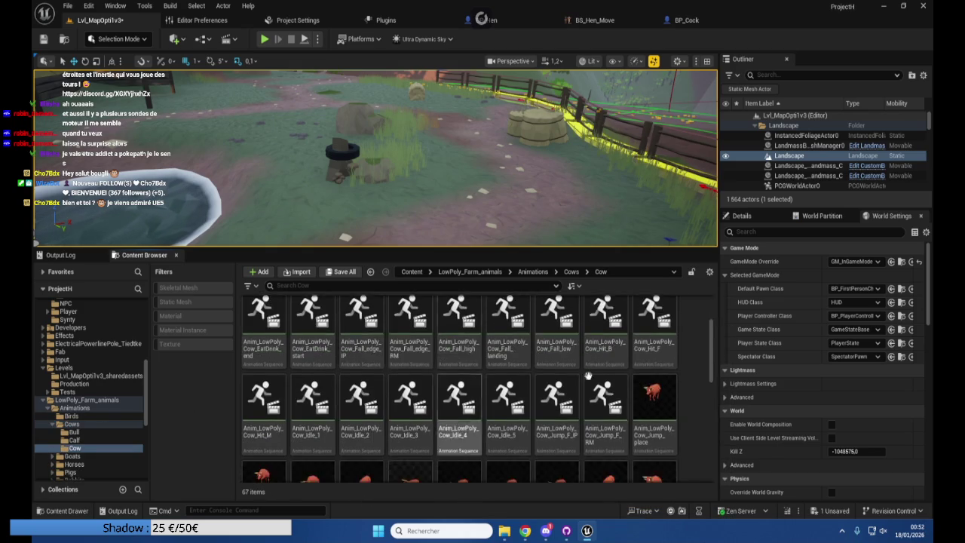
scroll(588, 375, down, 5)
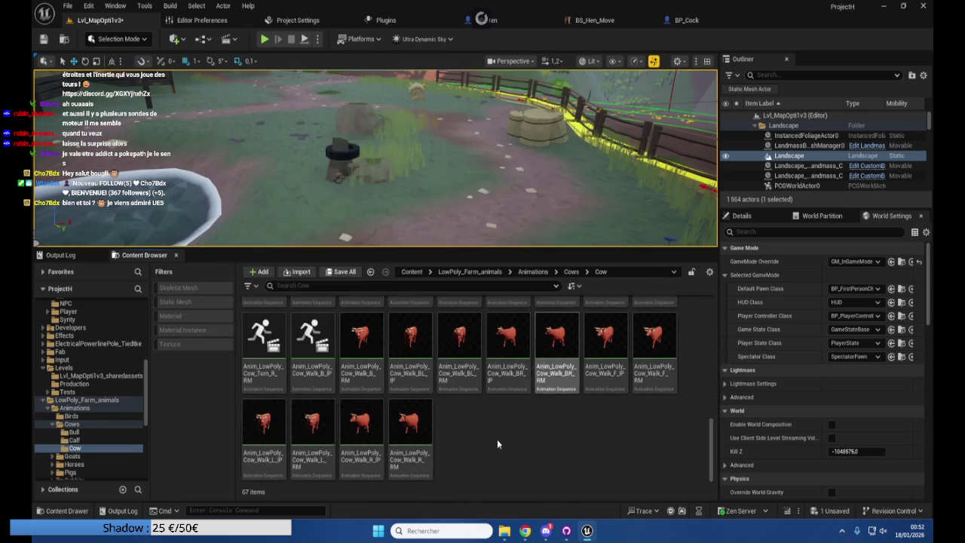
right_click(477, 450)
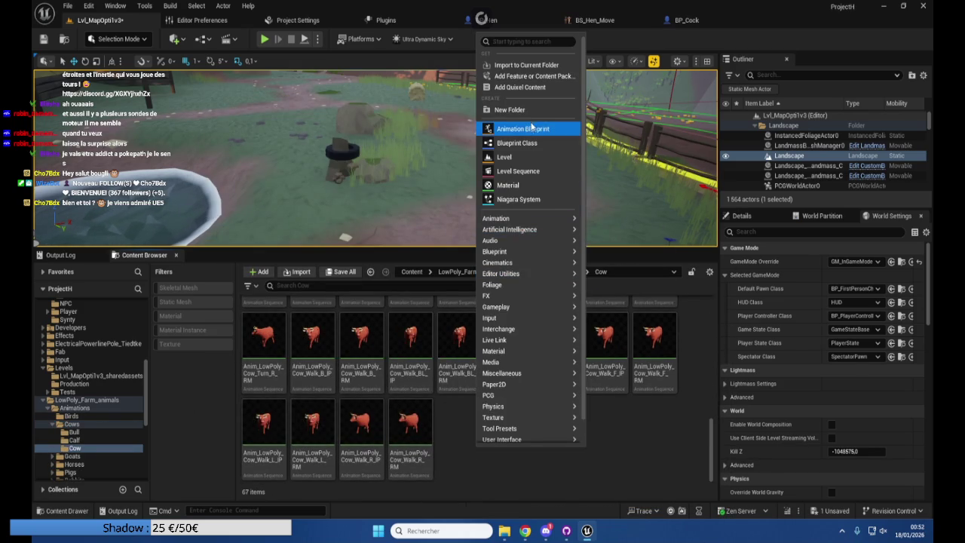
Create a Blend Space 1D on the SK_LowPoly_Cow skeleton named BS_Cow
mouse_move(558, 218)
mouse_move(661, 395)
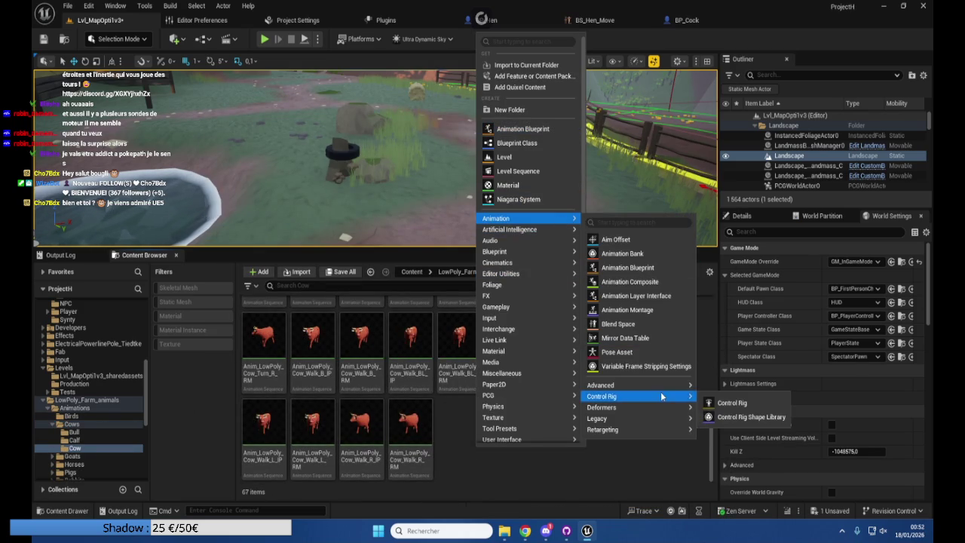
mouse_move(669, 416)
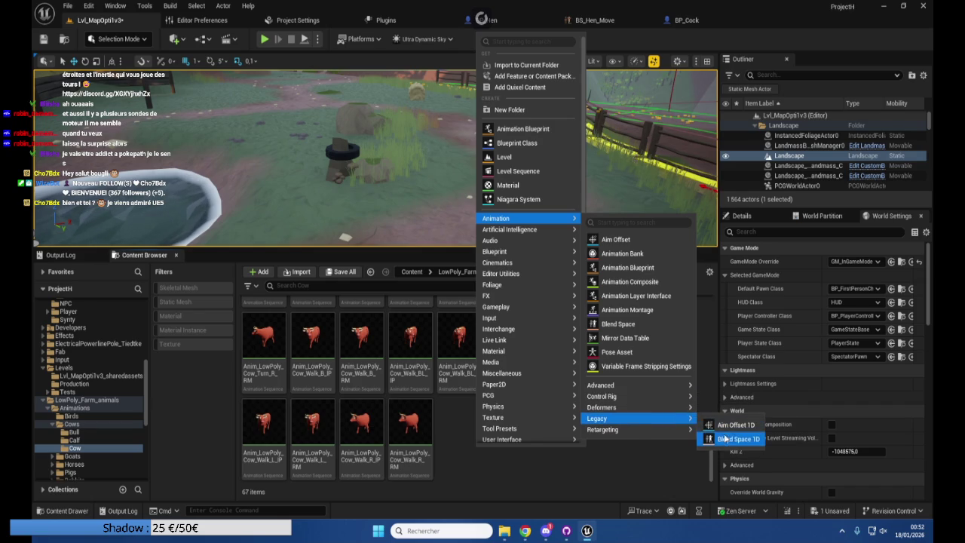
click(725, 438)
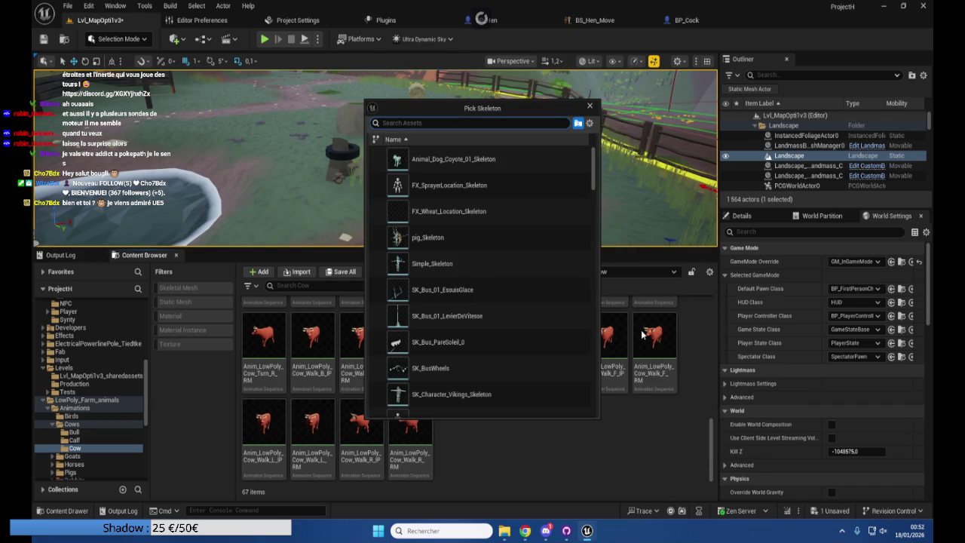
text(cow)
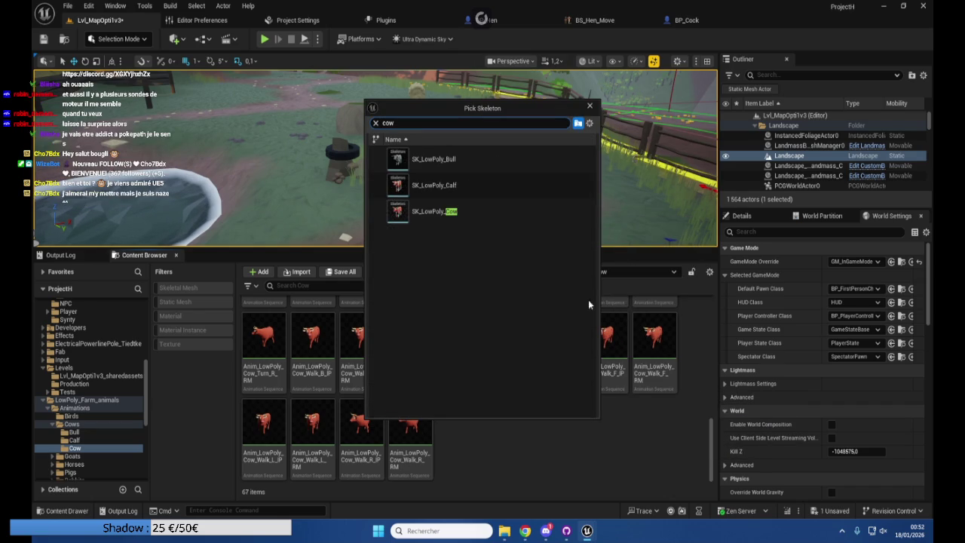
click(474, 211)
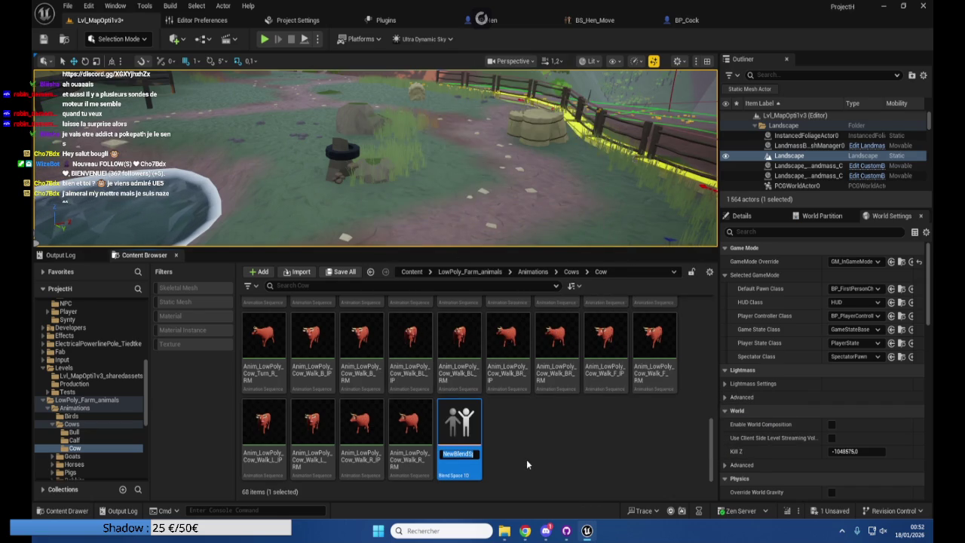
text(BS_Cow)
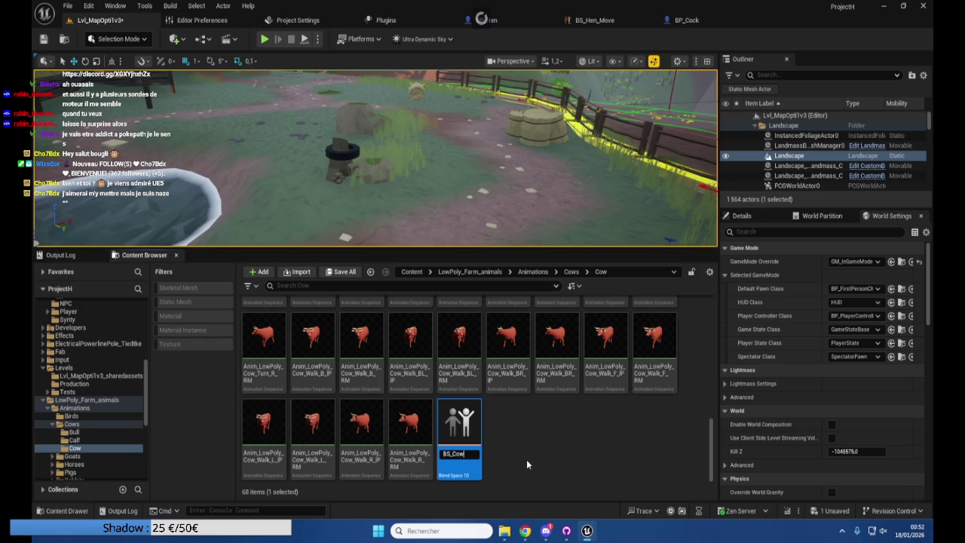
key(Return)
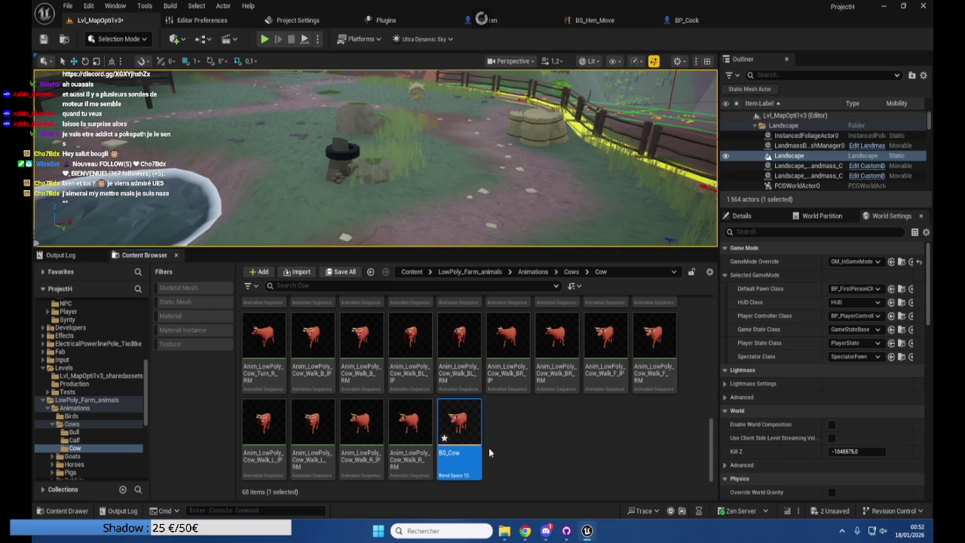
mouse_move(464, 428)
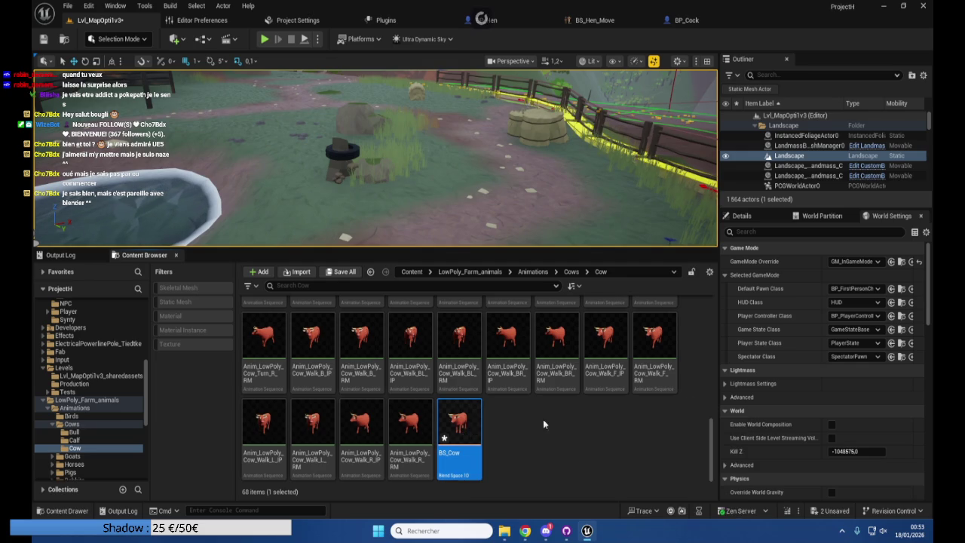
Open BS_Cow and add Anim_LowPoly_Cow_Idle_1 as the first blend sample
double_click(468, 413)
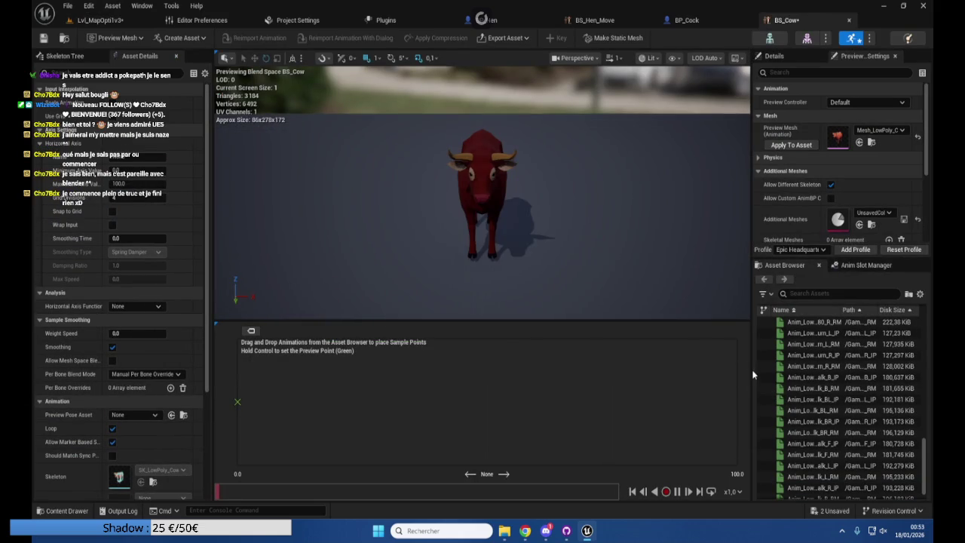
drag(753, 374, 592, 383)
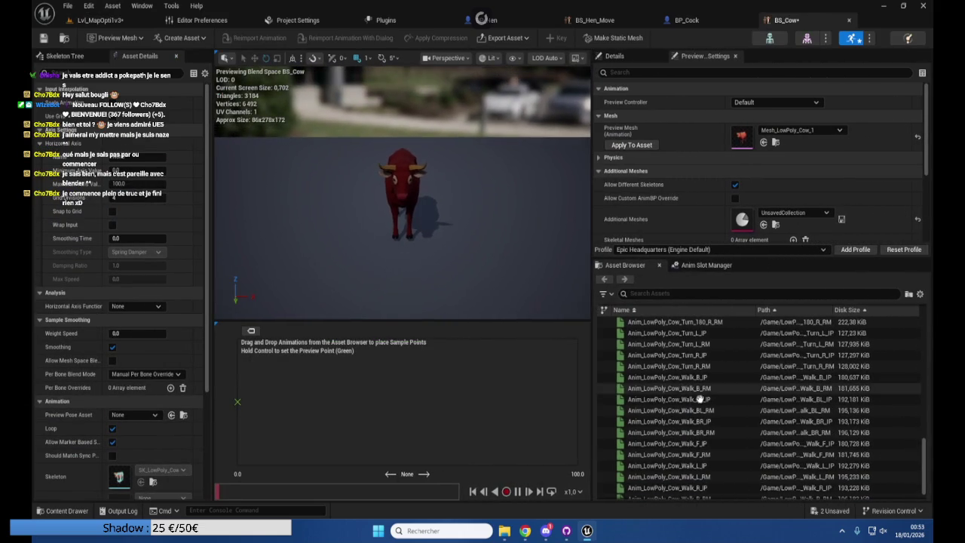
scroll(699, 399, down, 1)
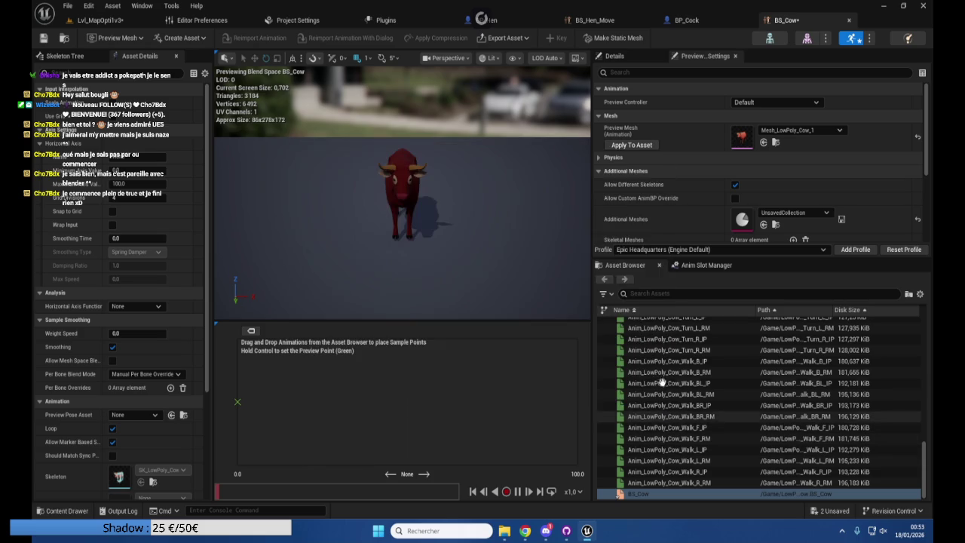
click(670, 427)
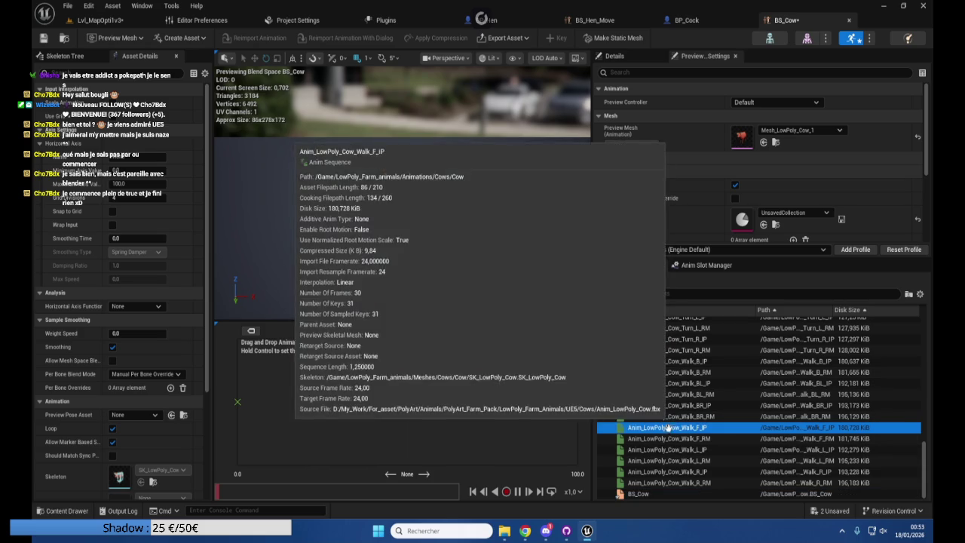
scroll(677, 435, up, 10)
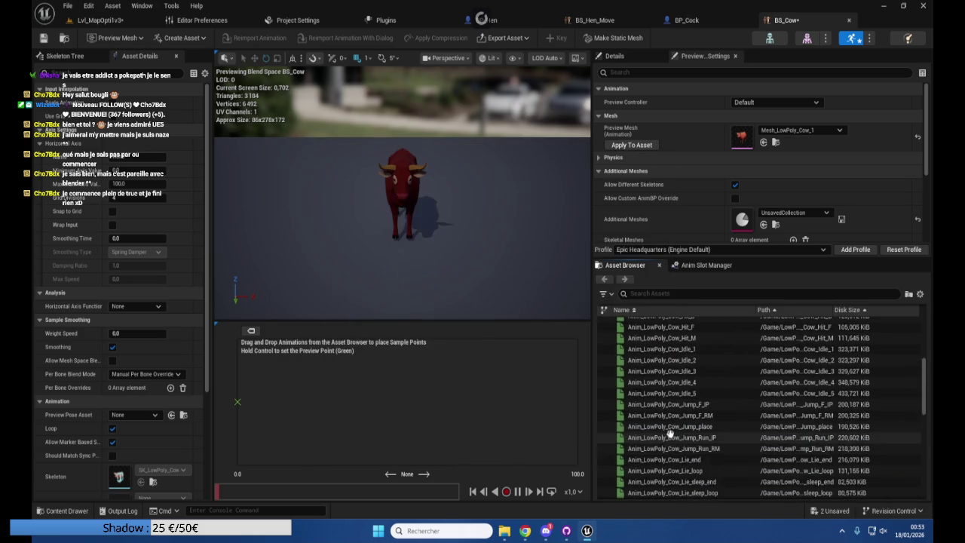
scroll(667, 434, up, 5)
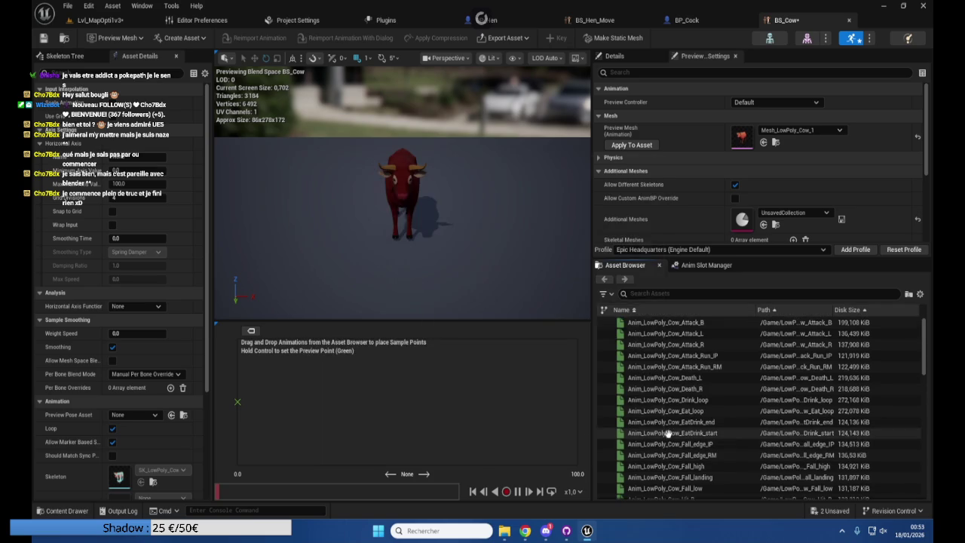
scroll(667, 433, down, 2)
click(669, 450)
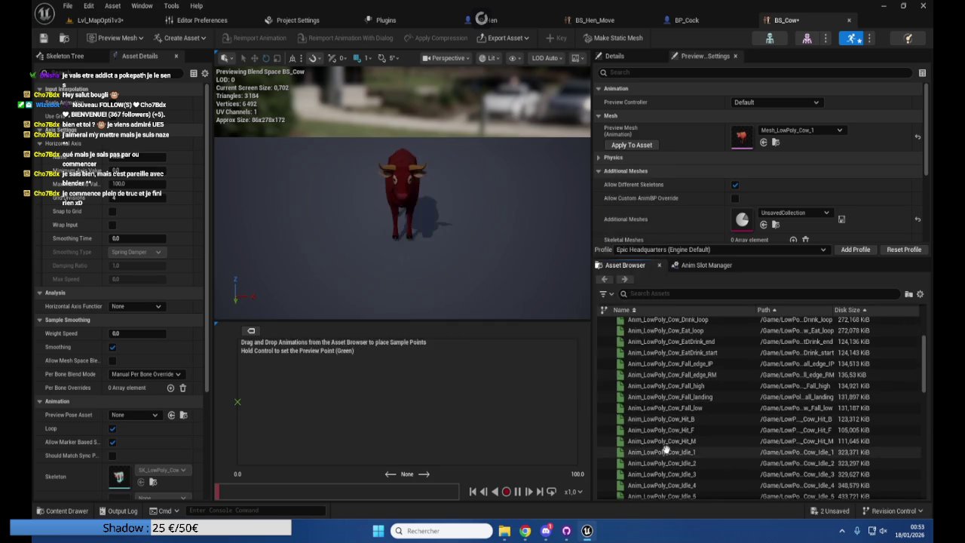
mouse_move(669, 450)
mouse_down()
mouse_move(259, 415)
mouse_move(237, 402)
mouse_up()
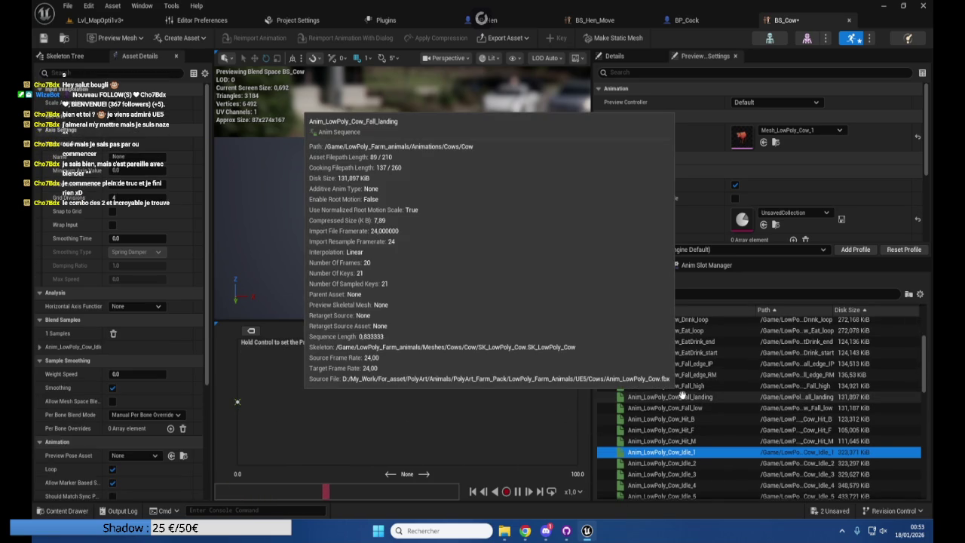
Add Walk_F_IP as a second sample and set the Speed axis maximum to 200
scroll(648, 392, down, 1)
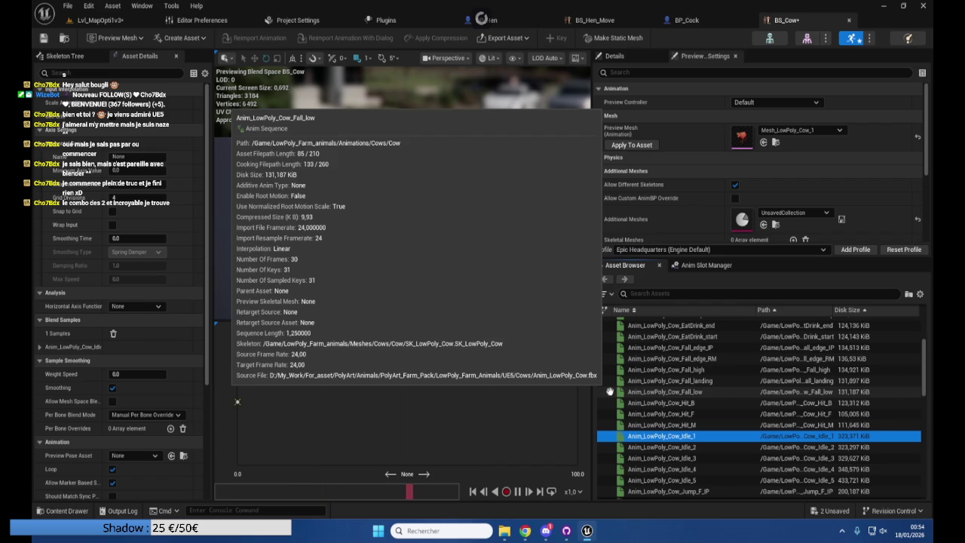
scroll(648, 407, down, 2)
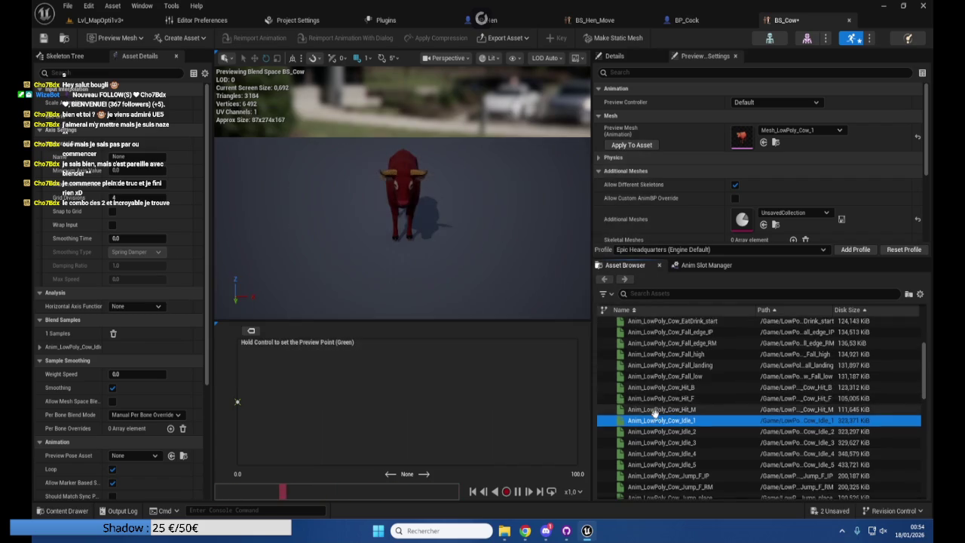
scroll(654, 413, down, 8)
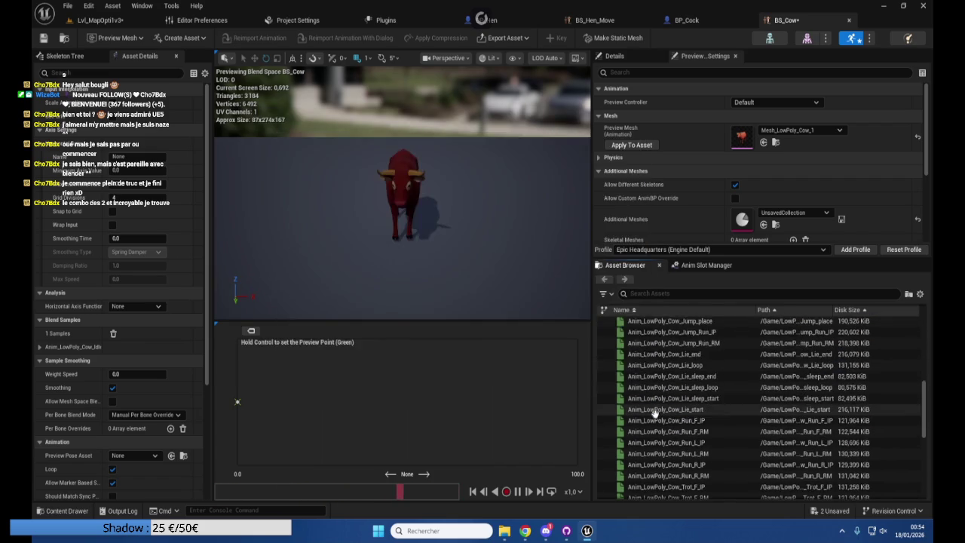
scroll(654, 413, down, 5)
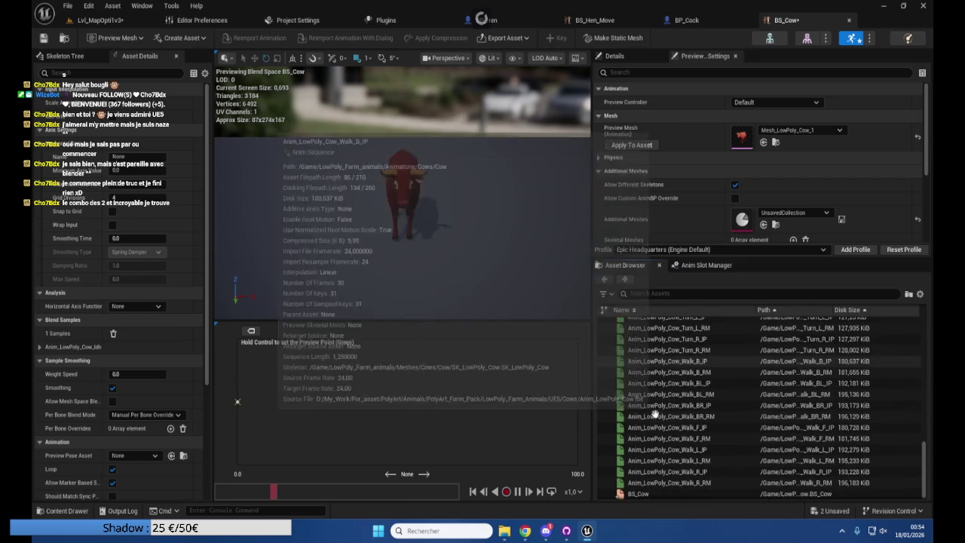
mouse_move(654, 427)
mouse_down()
mouse_move(272, 425)
mouse_move(243, 402)
mouse_move(409, 402)
mouse_up()
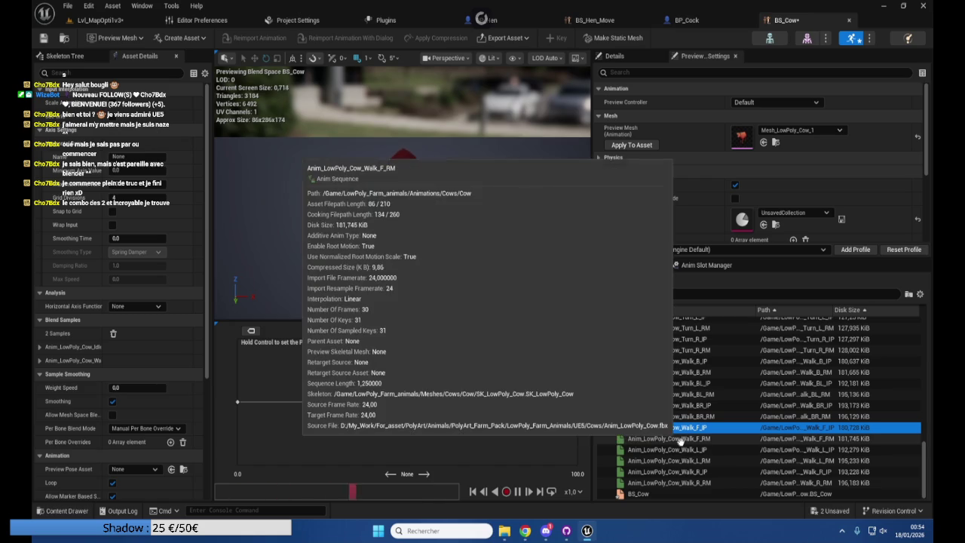
scroll(676, 443, up, 5)
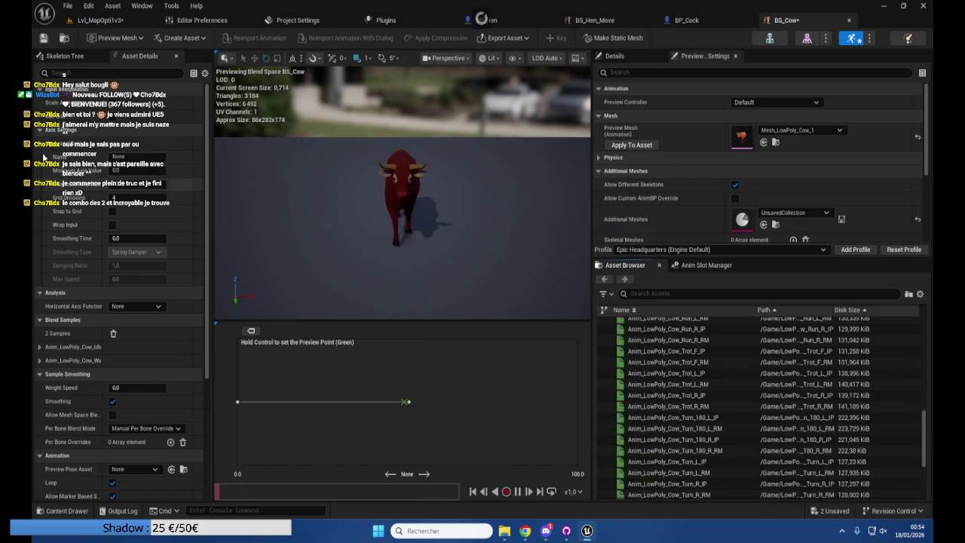
click(119, 183)
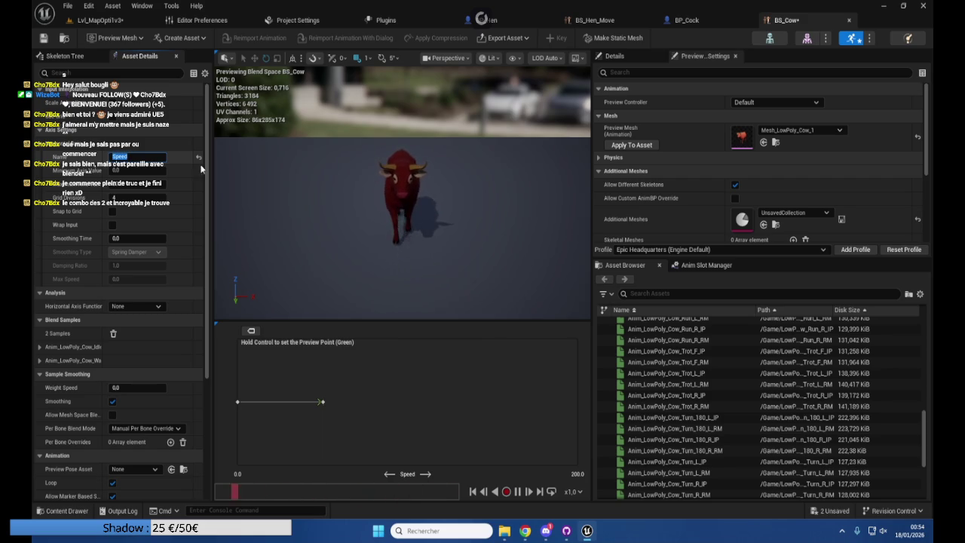
Add Trot_F_IP and Run_F_IP samples, move one to Speed 100, and go back to the level
scroll(704, 405, up, 3)
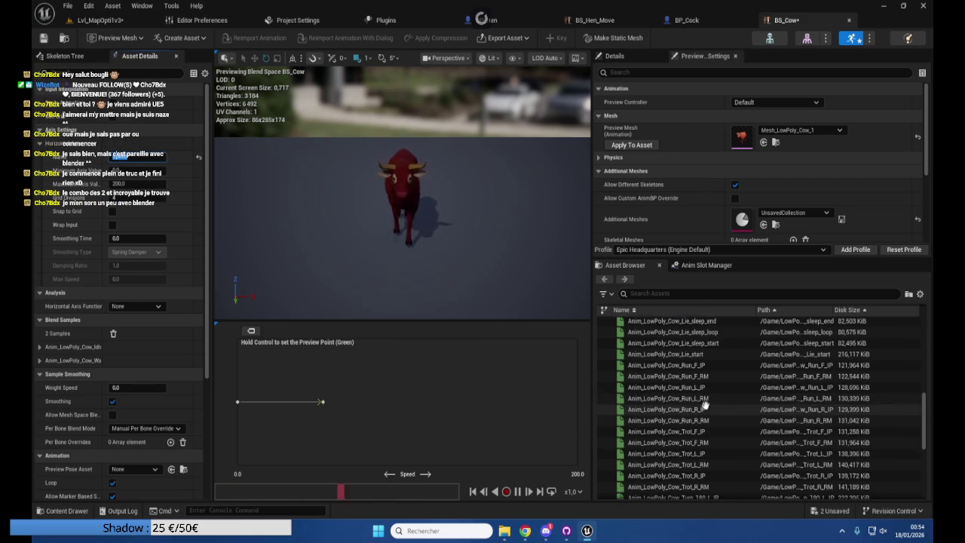
drag(689, 431, 361, 402)
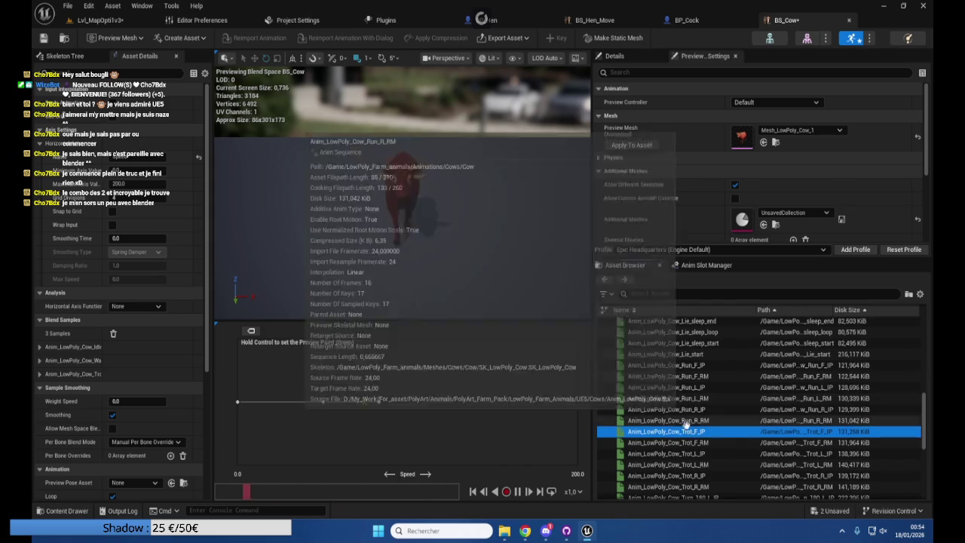
mouse_move(665, 365)
mouse_down()
mouse_move(577, 394)
mouse_move(577, 402)
mouse_up()
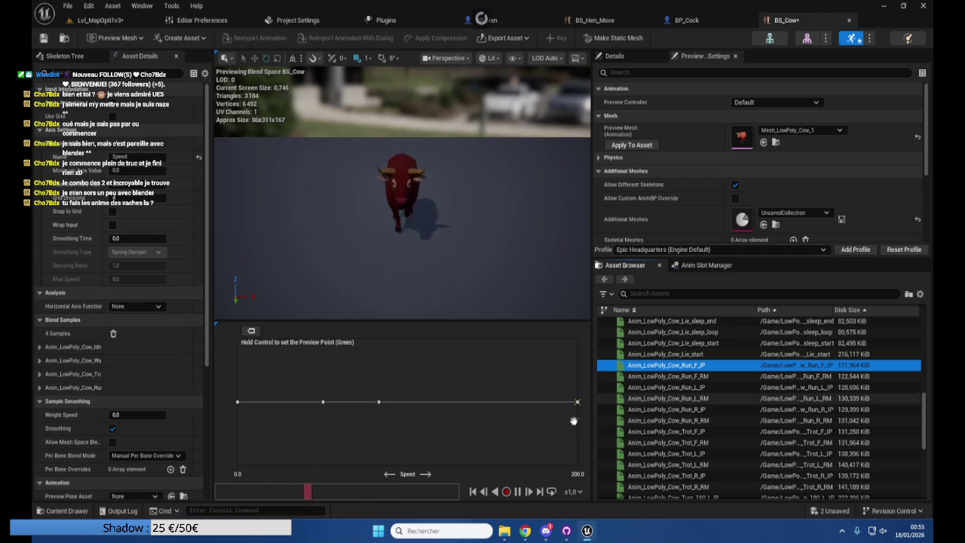
drag(380, 401, 407, 401)
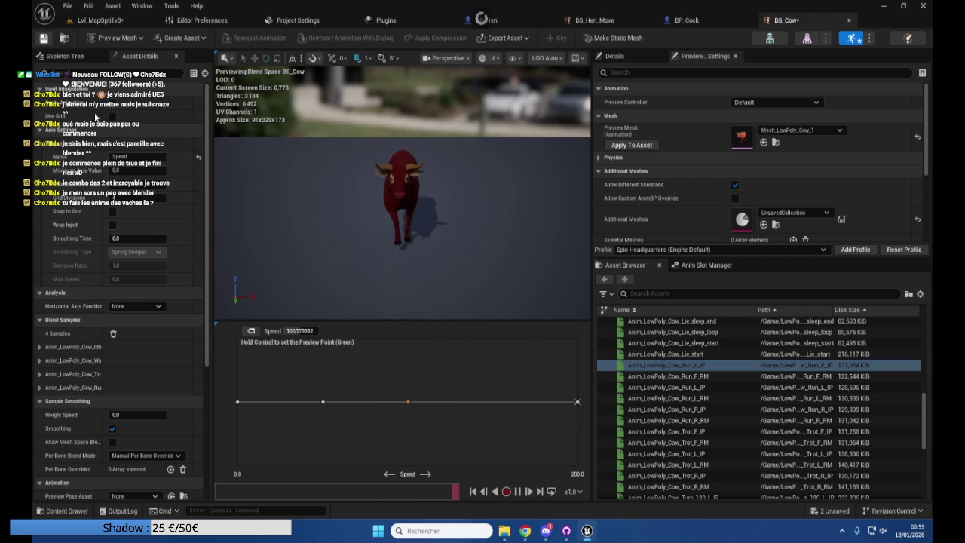
click(98, 21)
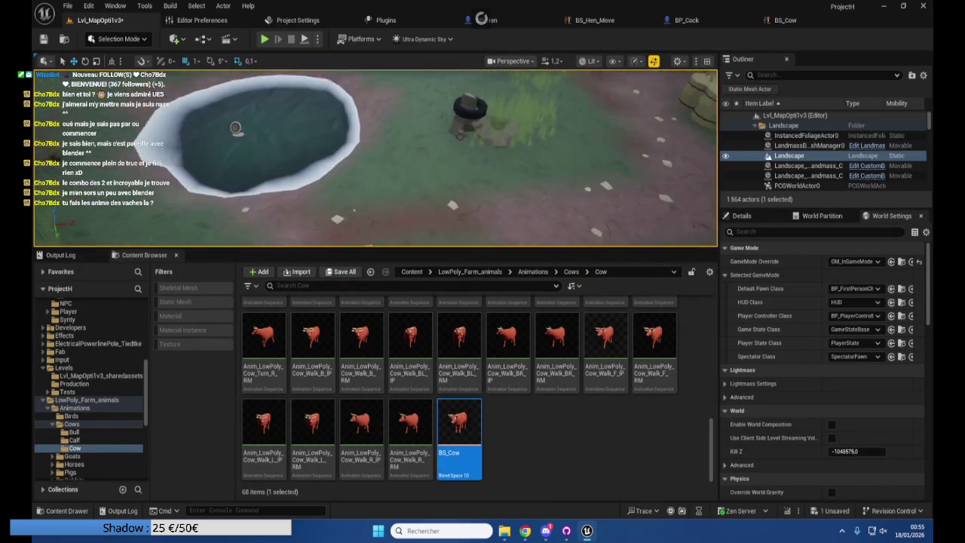
Create an Animation Blueprint for the SK_LowPoly_Cow skeleton named ABP_Cow
right_click(516, 426)
mouse_move(602, 232)
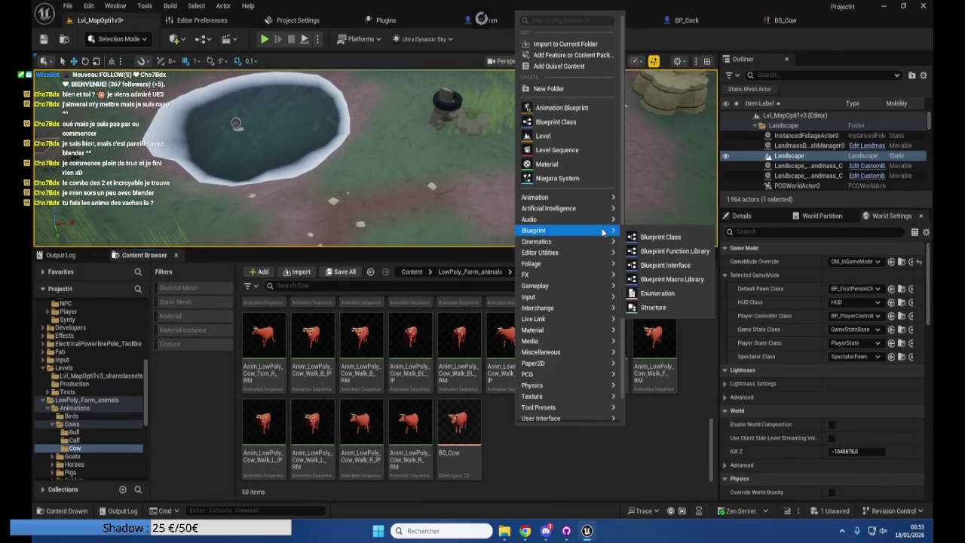
mouse_move(603, 199)
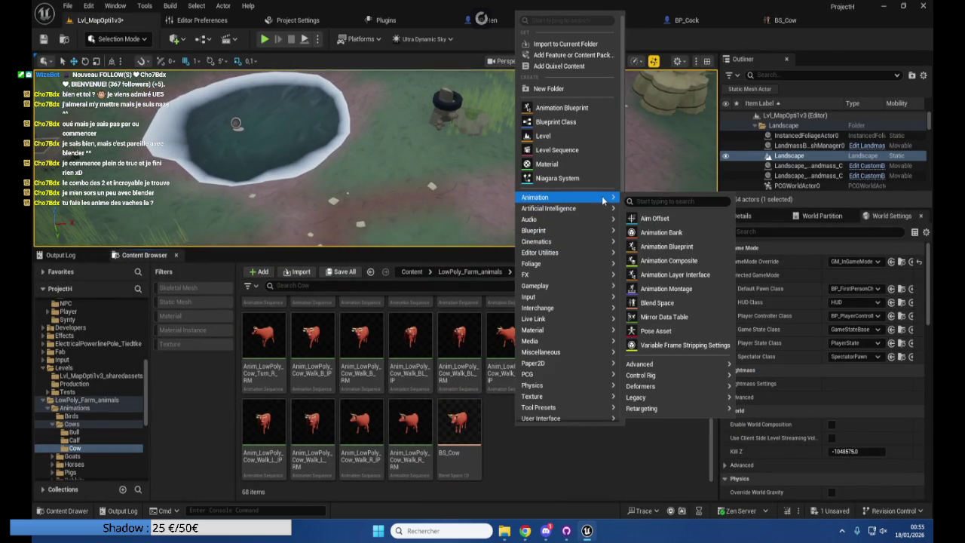
click(666, 245)
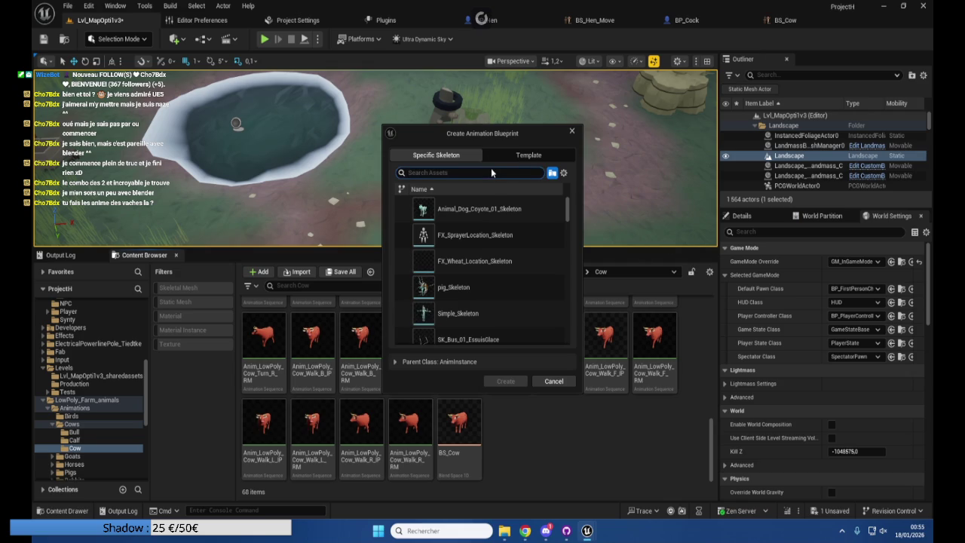
text(cow)
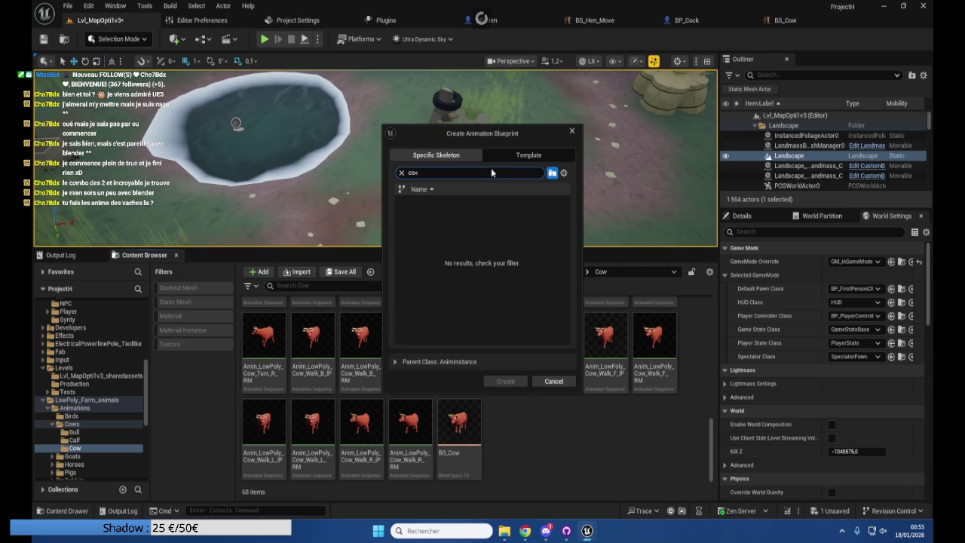
key(BackSpace)
text(w)
click(472, 257)
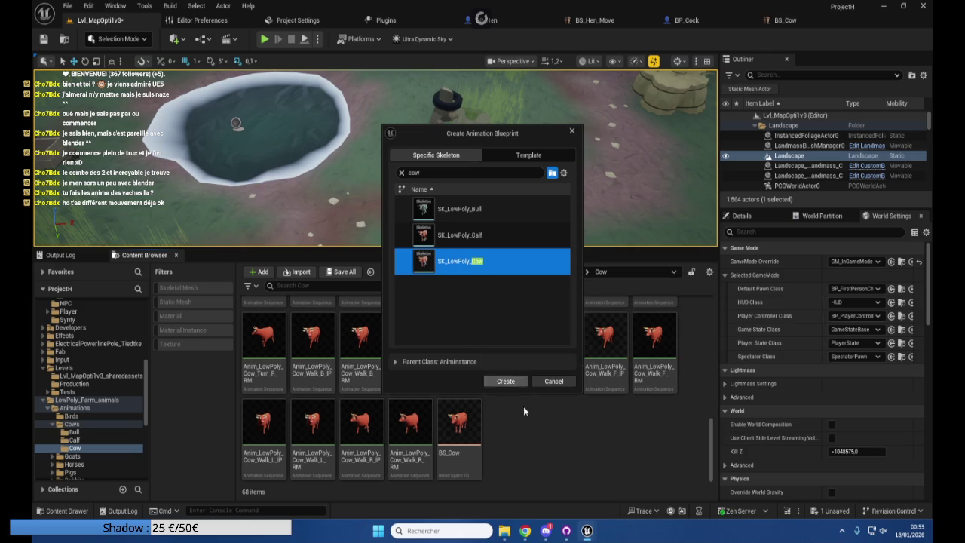
click(506, 379)
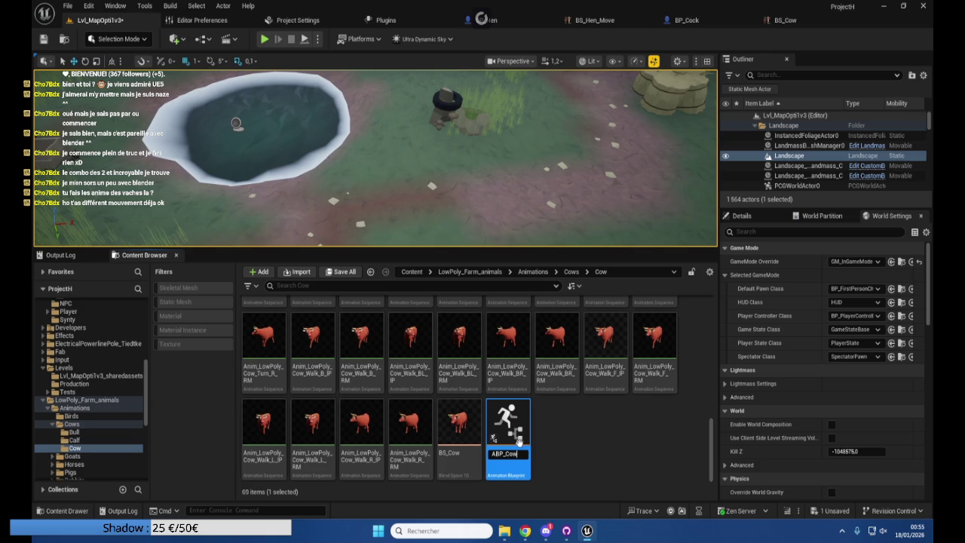
key(Return)
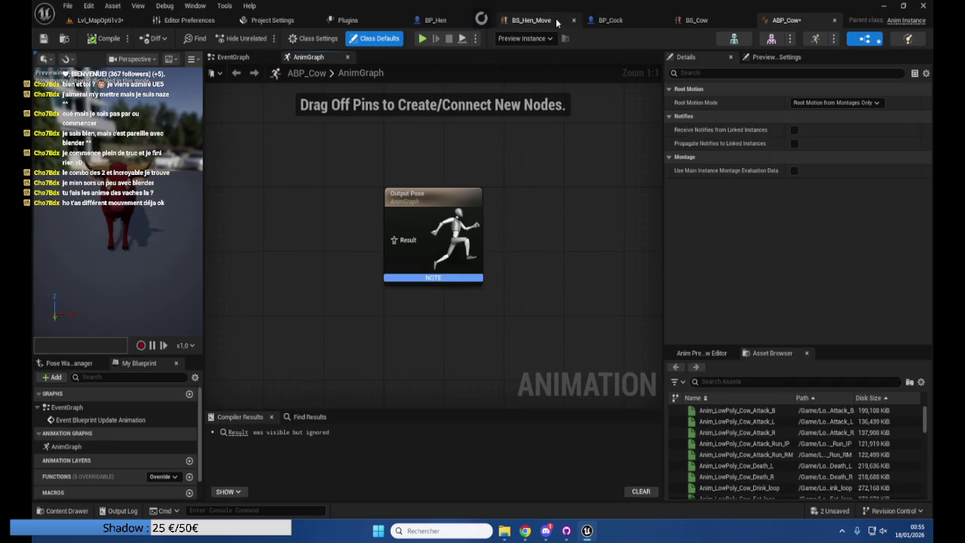
Close the BS_Hen_Move, BS_Cow, BP_Hen and BP_Cock editors
click(579, 20)
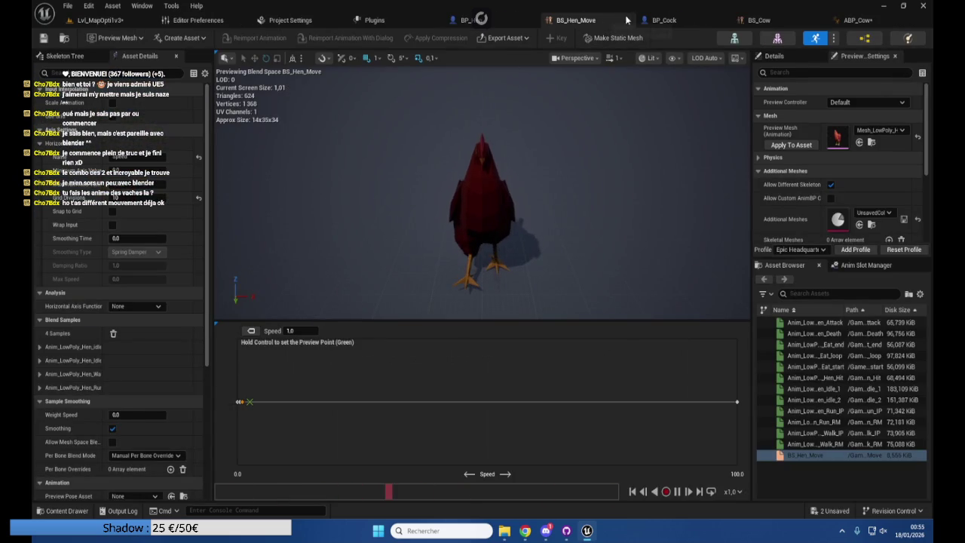
click(626, 20)
middle_click(656, 21)
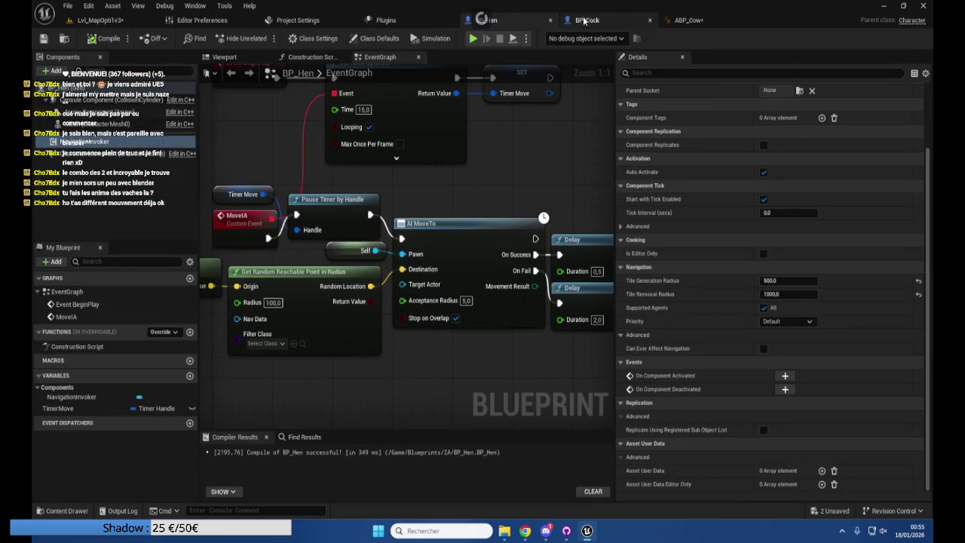
middle_click(468, 20)
middle_click(467, 21)
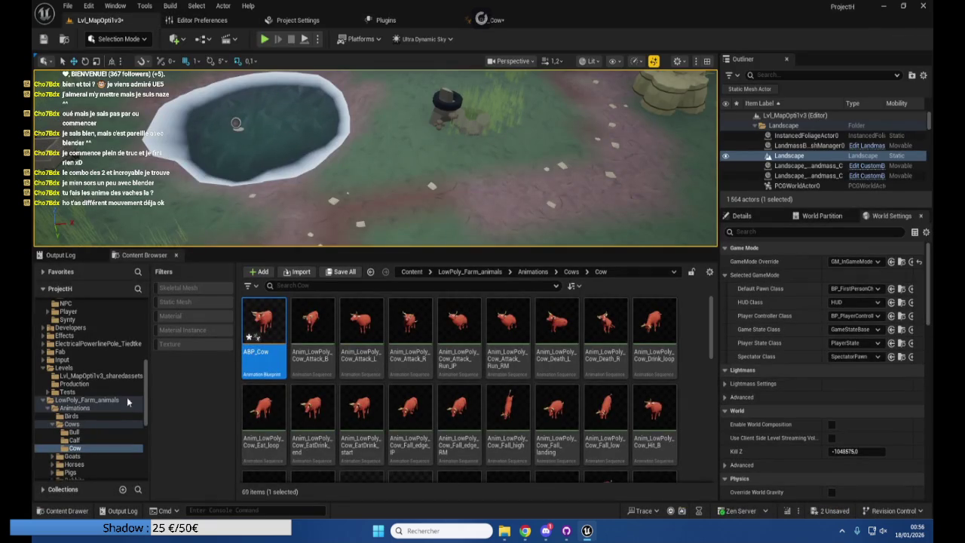
Copy all of ABP_Hen_Move's EventGraph nodes and show ABP_Cow's EventGraph
click(71, 415)
scroll(550, 391, down, 3)
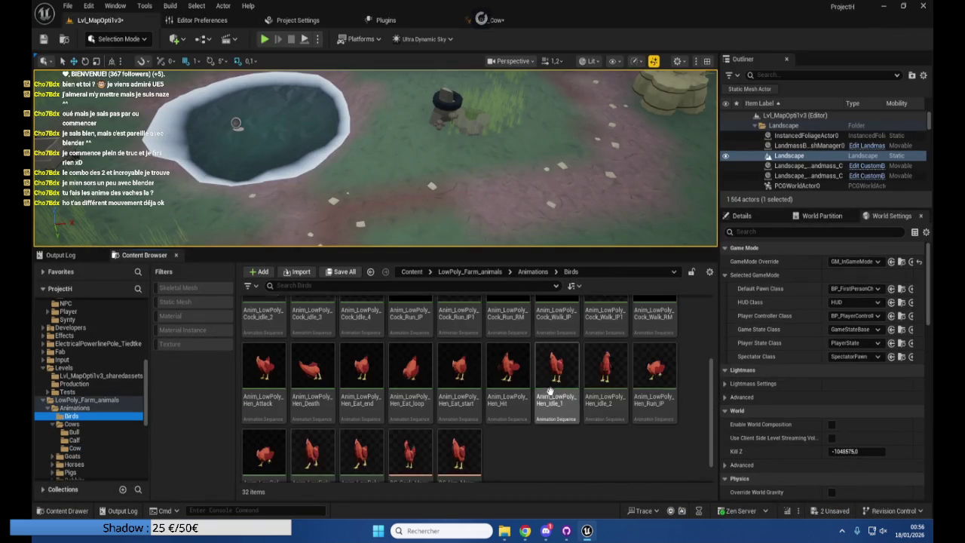
scroll(411, 422, up, 3)
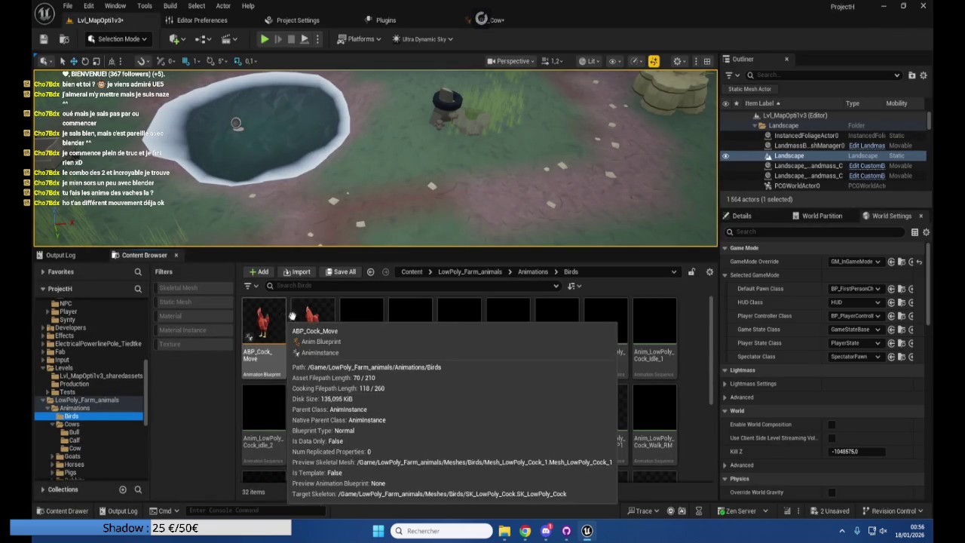
double_click(309, 321)
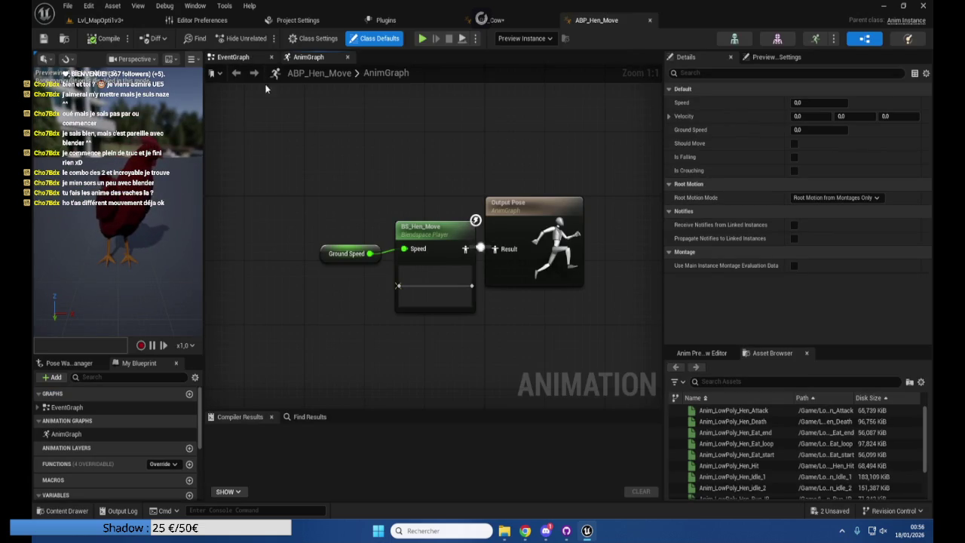
click(233, 57)
scroll(431, 212, down, 5)
mouse_move(571, 327)
mouse_down()
mouse_move(394, 236)
mouse_move(299, 144)
mouse_up()
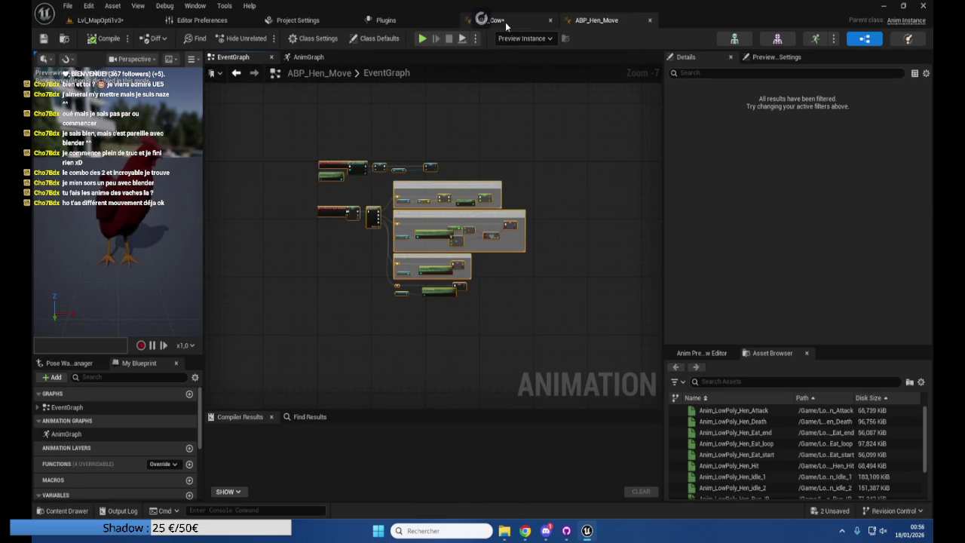
click(505, 22)
click(233, 57)
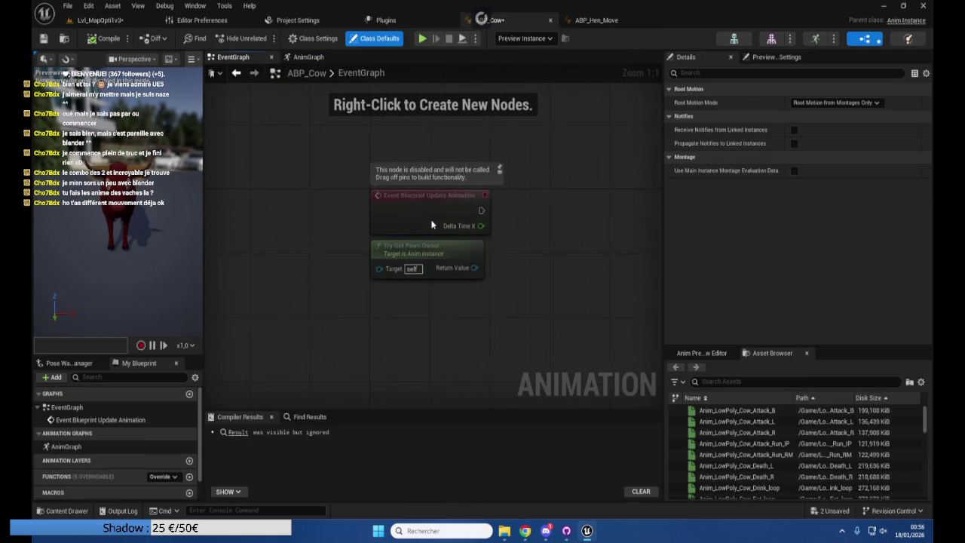
Paste the hen's event graph nodes into ABP_Cow and check the Character and Movement Component setters
scroll(437, 215, down, 4)
key(ctrl+v)
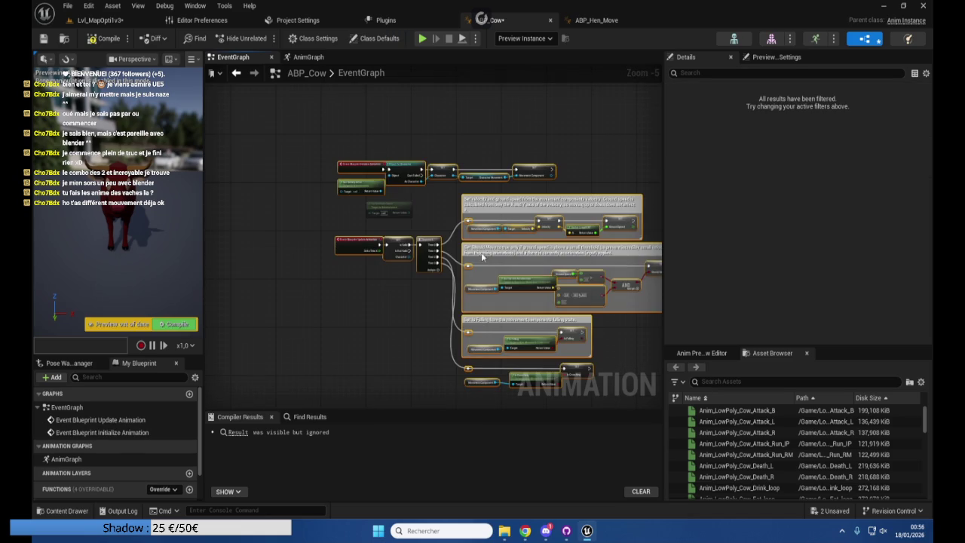
click(392, 208)
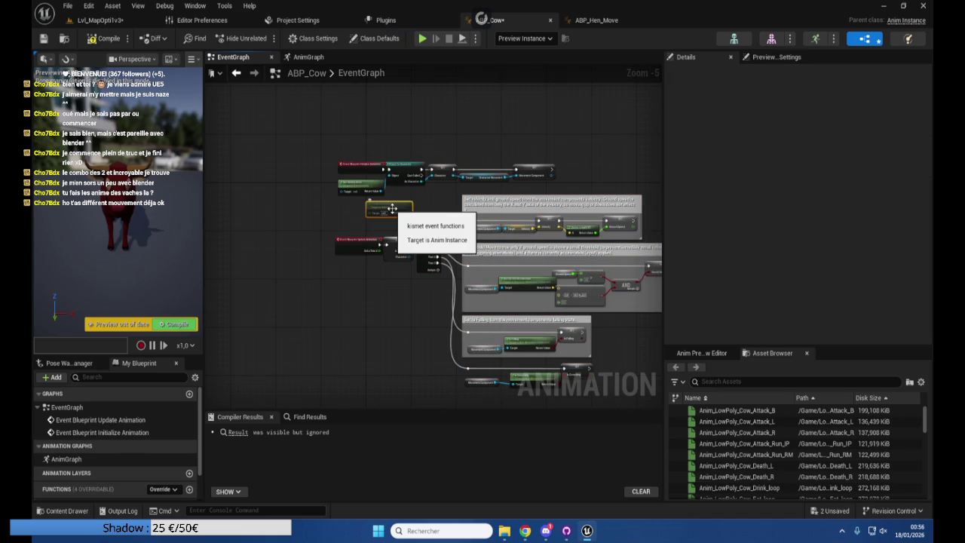
scroll(367, 155, up, 3)
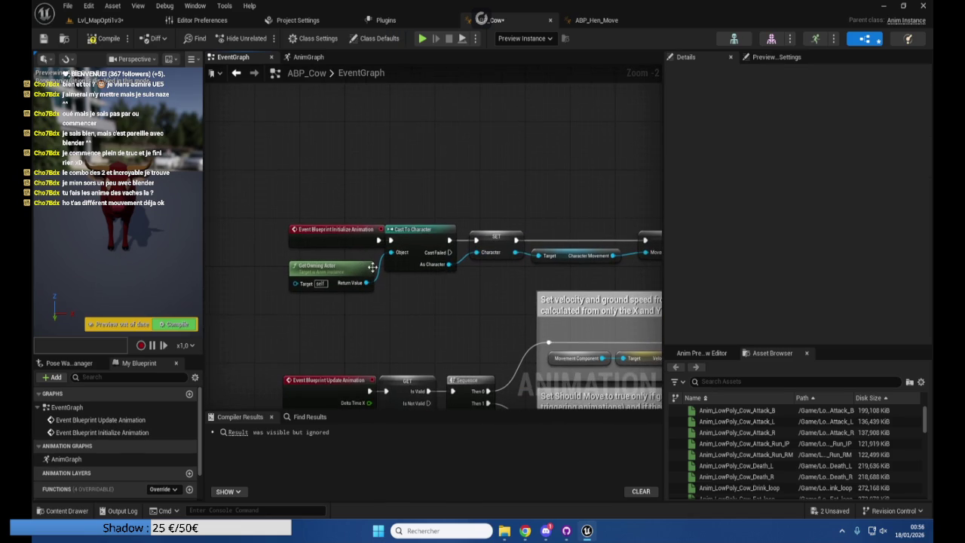
click(485, 246)
drag(527, 272, 325, 272)
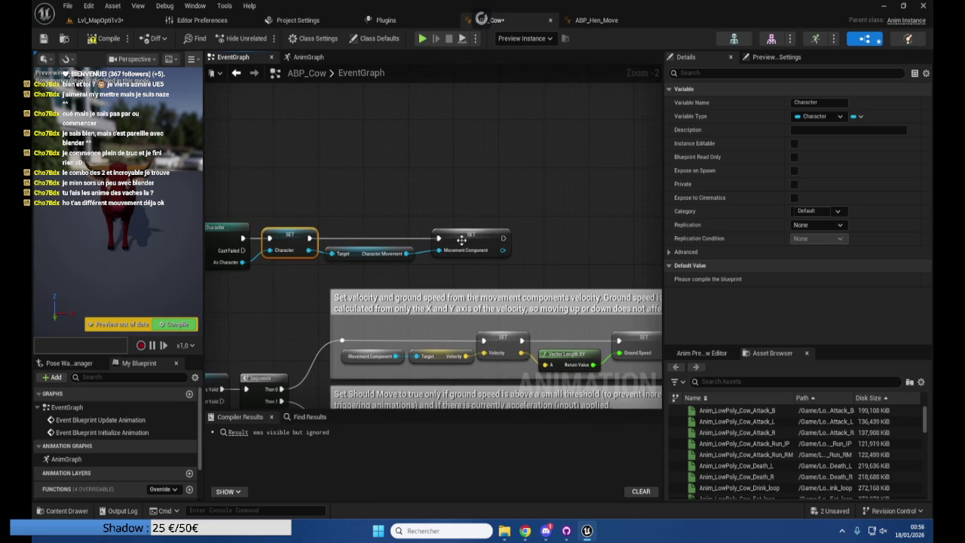
click(461, 243)
mouse_move(473, 269)
mouse_down()
mouse_move(384, 212)
mouse_move(309, 234)
mouse_up()
drag(438, 225, 404, 223)
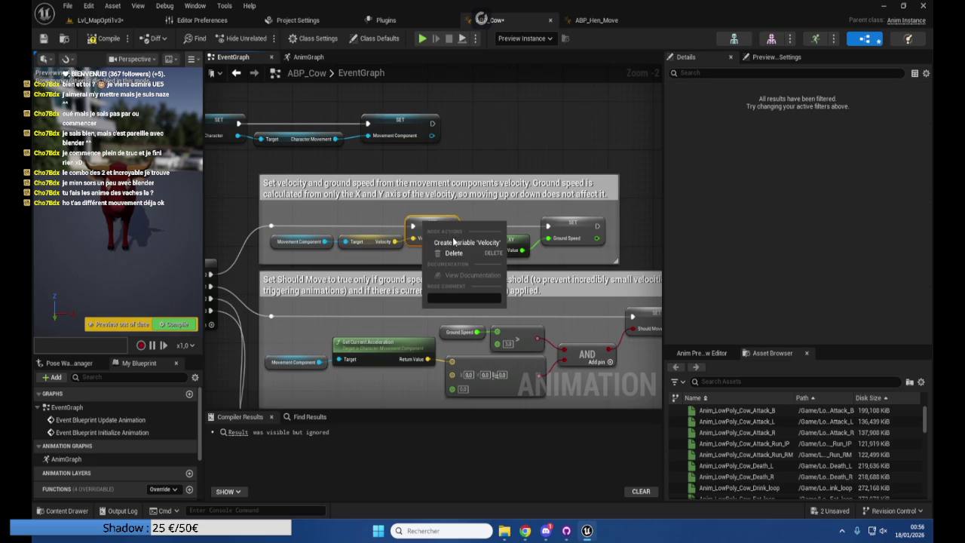
Create the missing Velocity, GroundSpeed, ShouldMove, IsFalling and IsCrouching variables, then compile
click(414, 229)
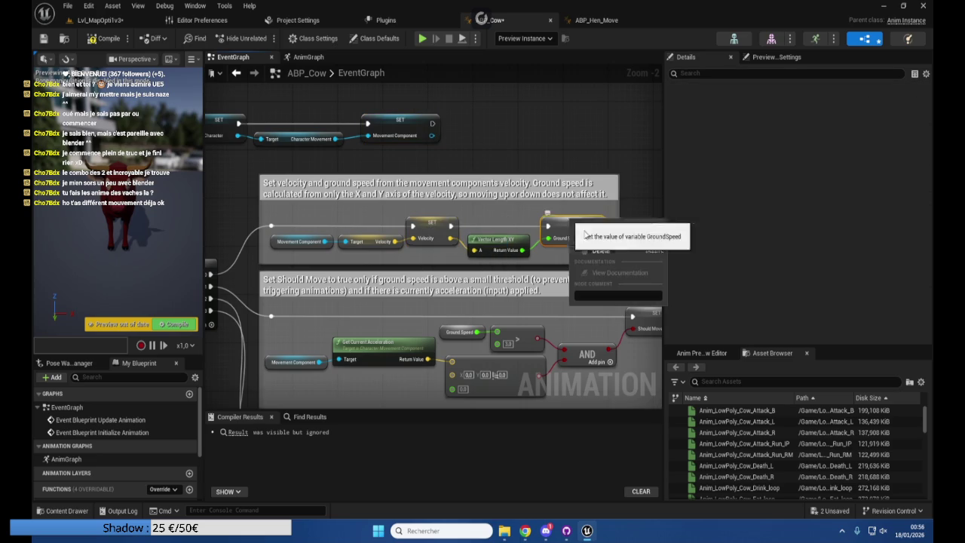
click(572, 226)
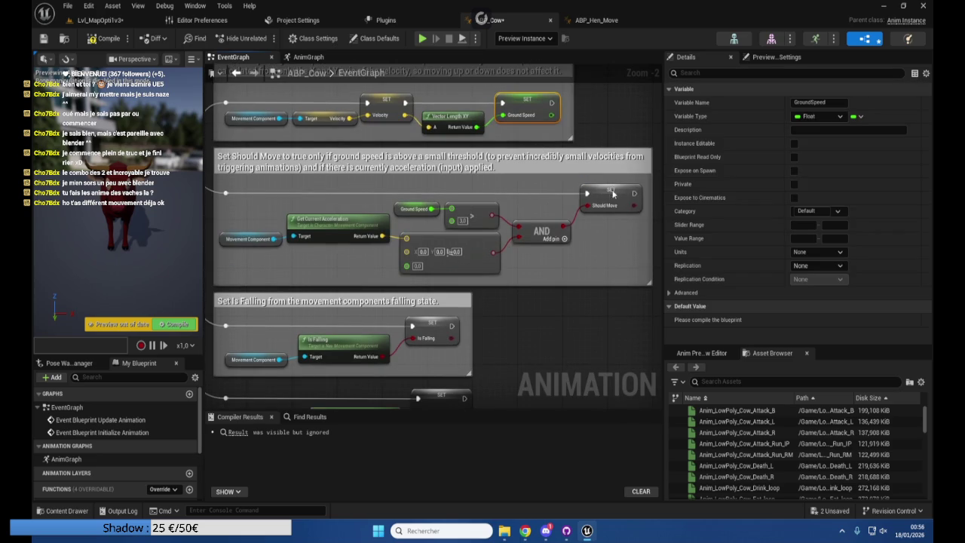
right_click(611, 192)
click(442, 323)
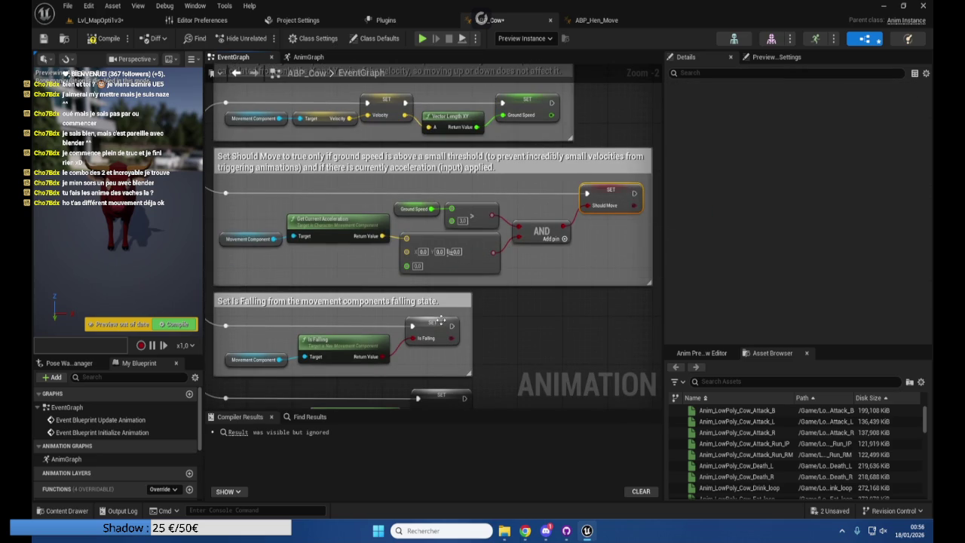
right_click(441, 326)
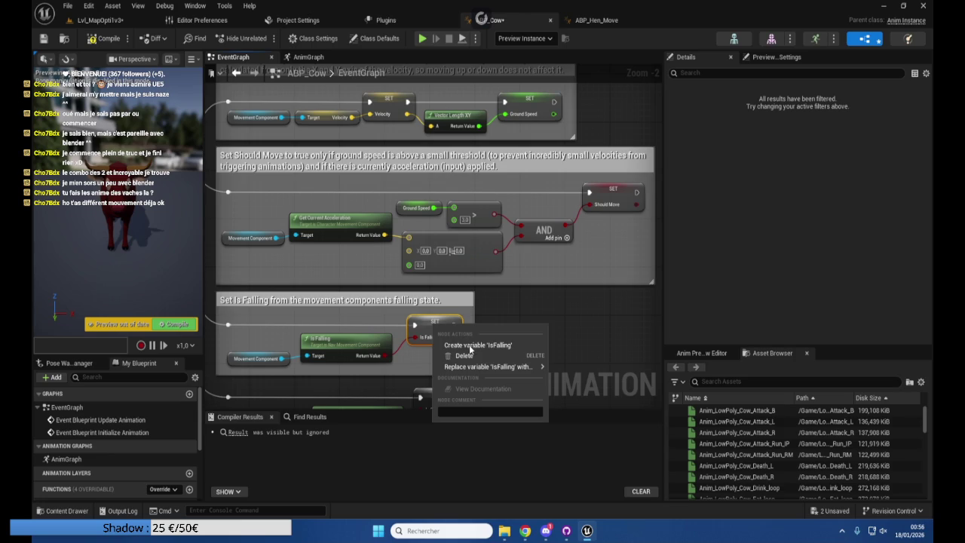
click(468, 344)
drag(469, 345, 469, 314)
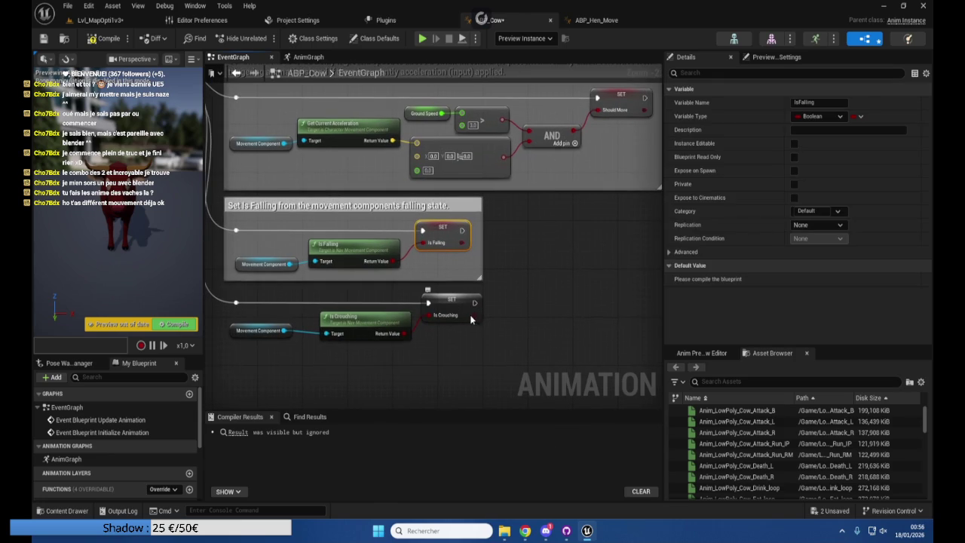
right_click(469, 317)
click(481, 327)
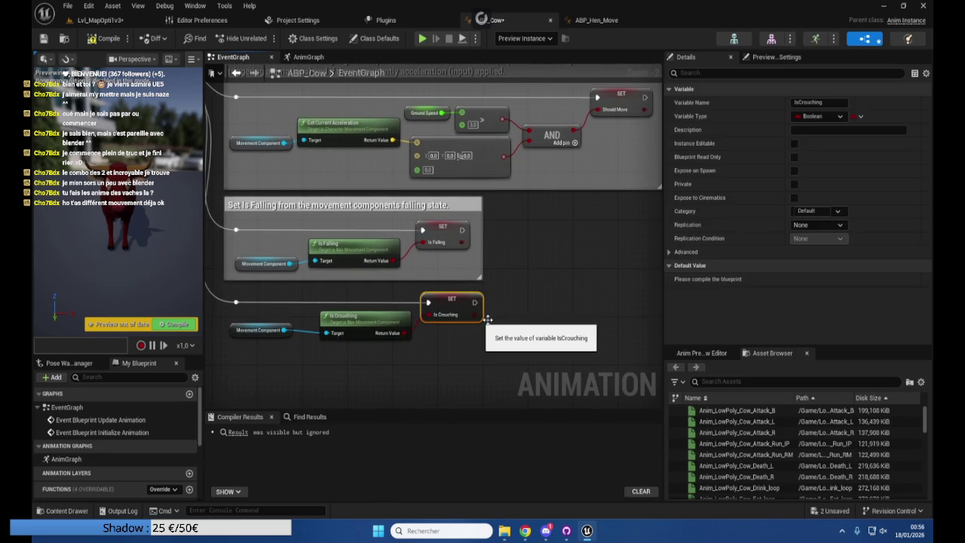
click(539, 297)
drag(539, 297, 607, 308)
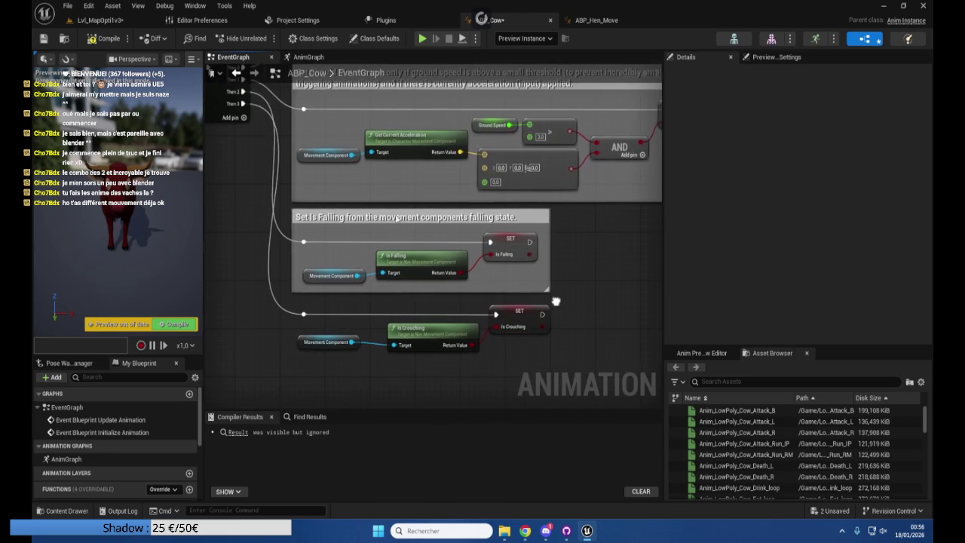
click(94, 39)
Feed BS_Cow into Output Pose with GroundSpeed driving Speed, then compile and save ABP_Cow
click(304, 58)
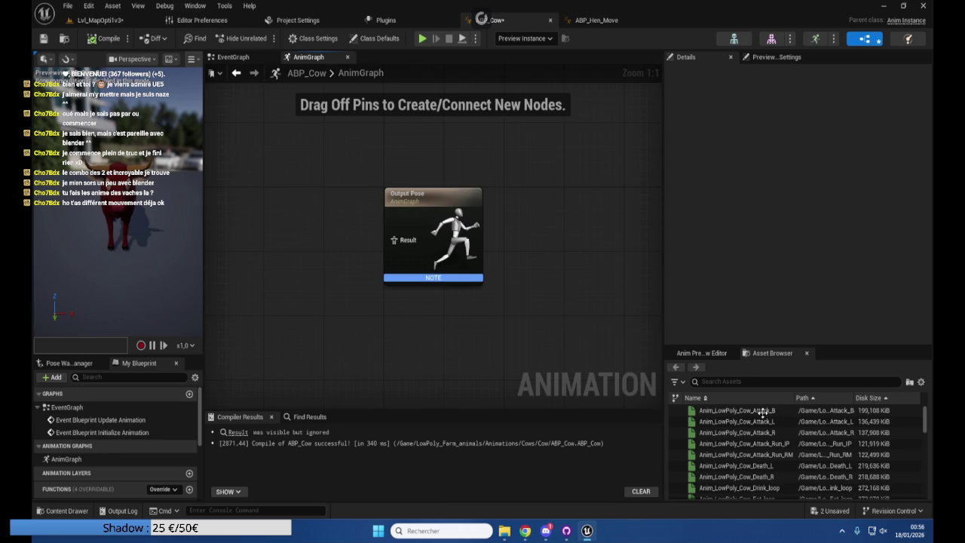
scroll(724, 425, down, 10)
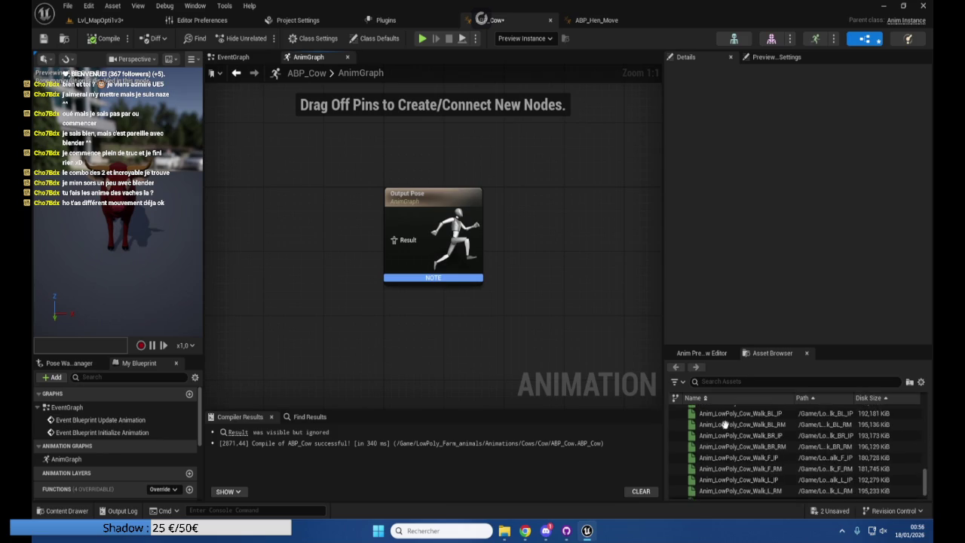
scroll(724, 424, down, 3)
mouse_move(709, 494)
mouse_down()
mouse_move(323, 269)
mouse_move(355, 253)
mouse_move(341, 240)
mouse_move(392, 241)
mouse_up()
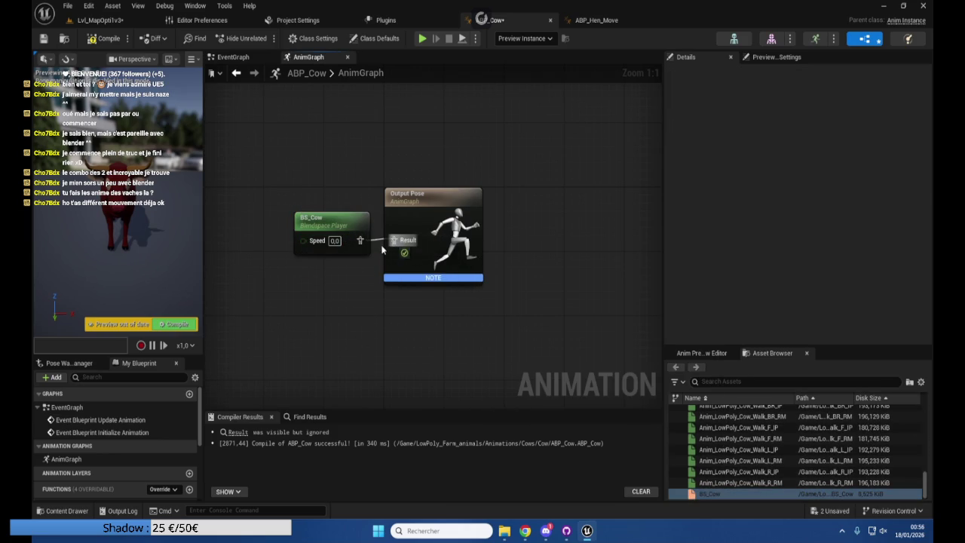
scroll(90, 438, down, 5)
mouse_move(47, 442)
mouse_down()
mouse_move(317, 239)
mouse_move(303, 240)
mouse_up()
drag(233, 236, 255, 245)
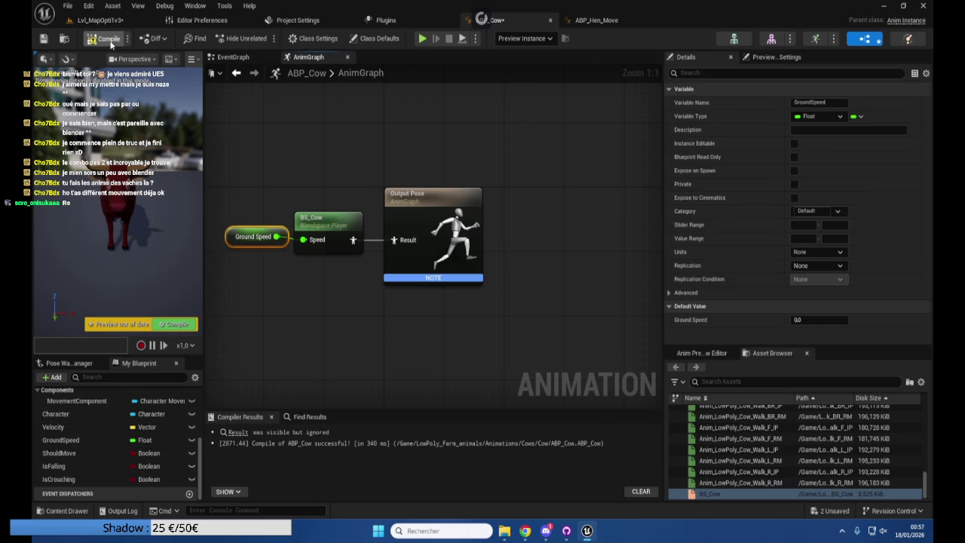
click(110, 43)
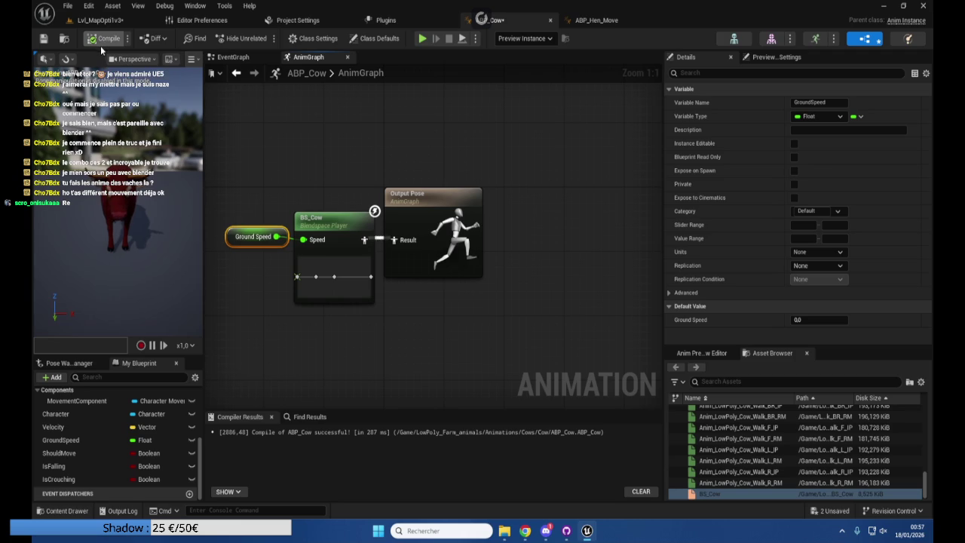
click(44, 38)
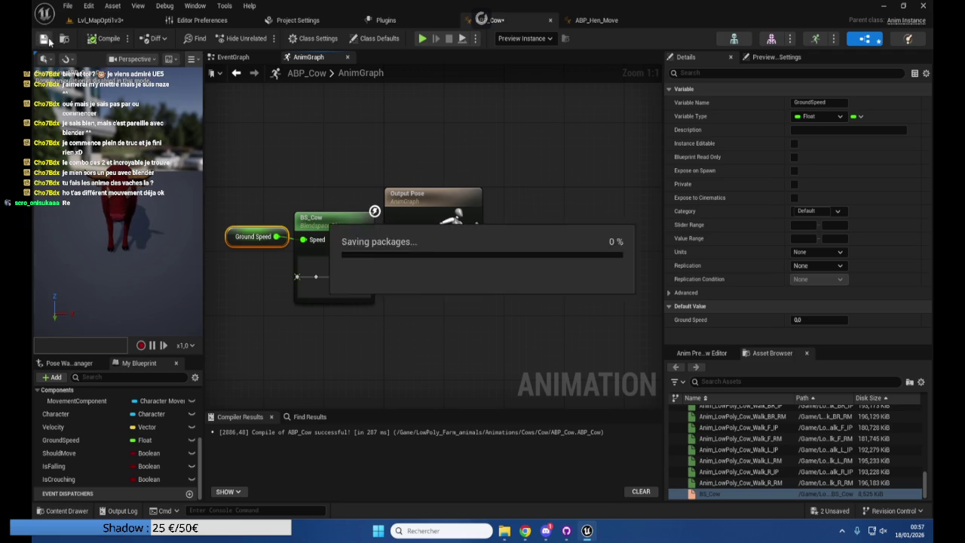
click(113, 20)
Duplicate BP_Hen in the Blueprints IA folder
scroll(402, 388, down, 3)
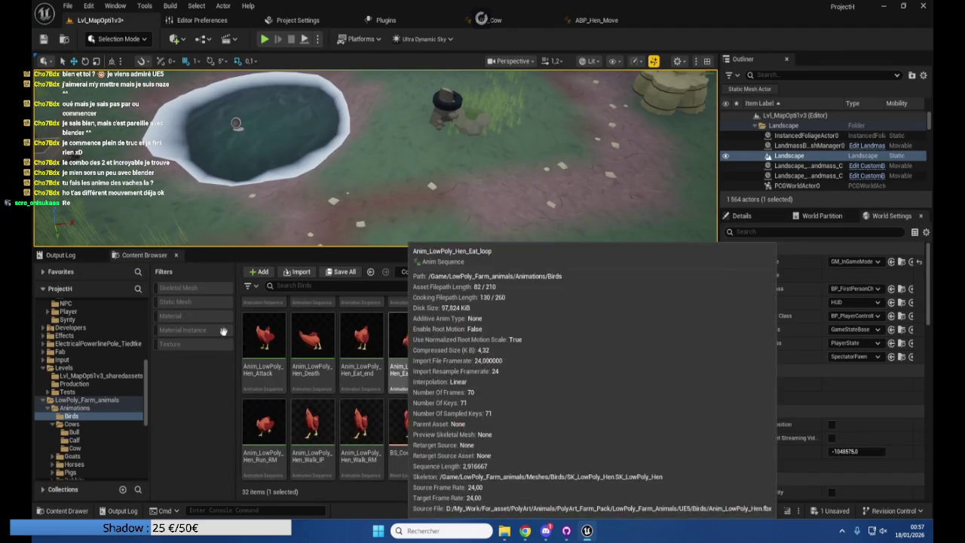
scroll(402, 388, down, 2)
scroll(90, 392, up, 3)
scroll(95, 383, up, 5)
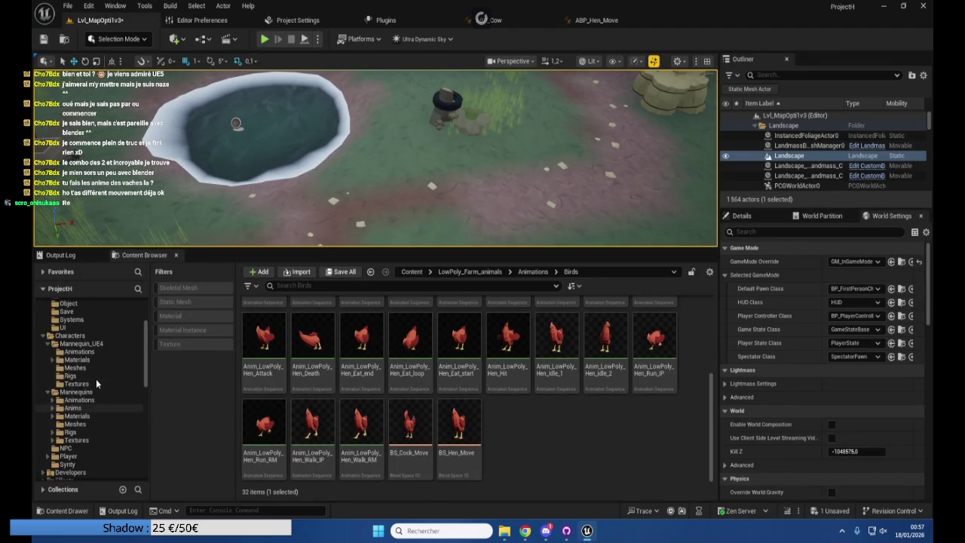
click(101, 360)
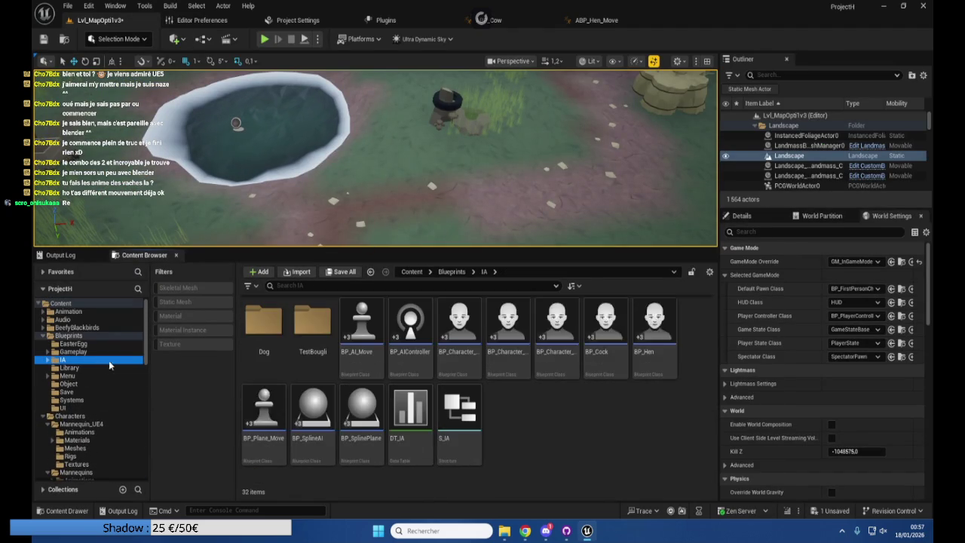
click(655, 322)
key(ctrl+d)
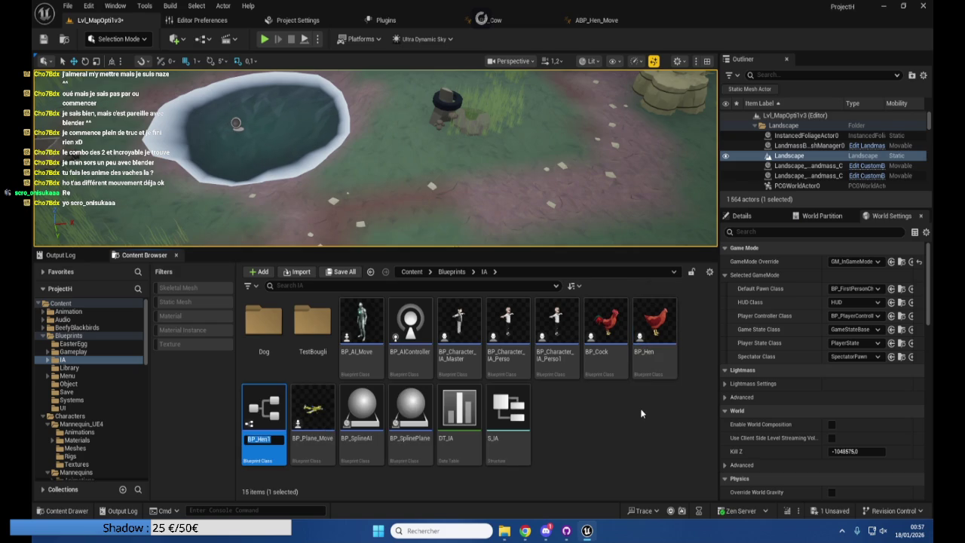
key(Return)
Cancel the accidental BP_Plane_Move deletion and rename the BP_Hen1 copy to BP_Cow
key(Right)
key(Delete)
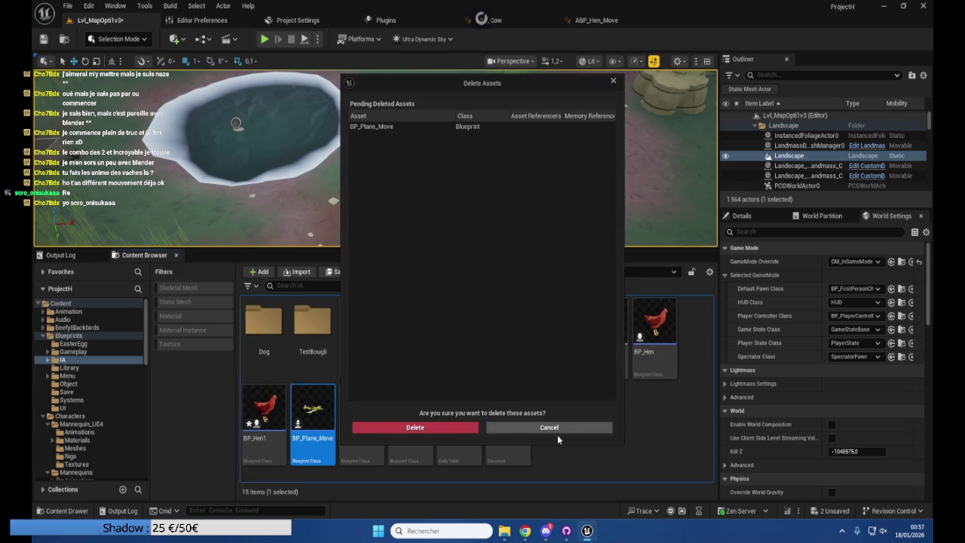
click(555, 429)
click(260, 433)
click(260, 437)
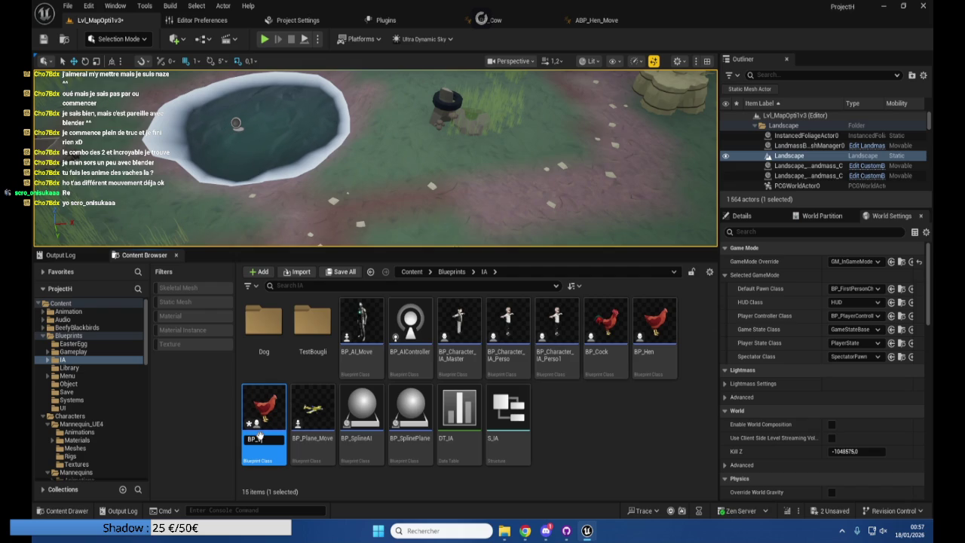
text(Cow)
key(Return)
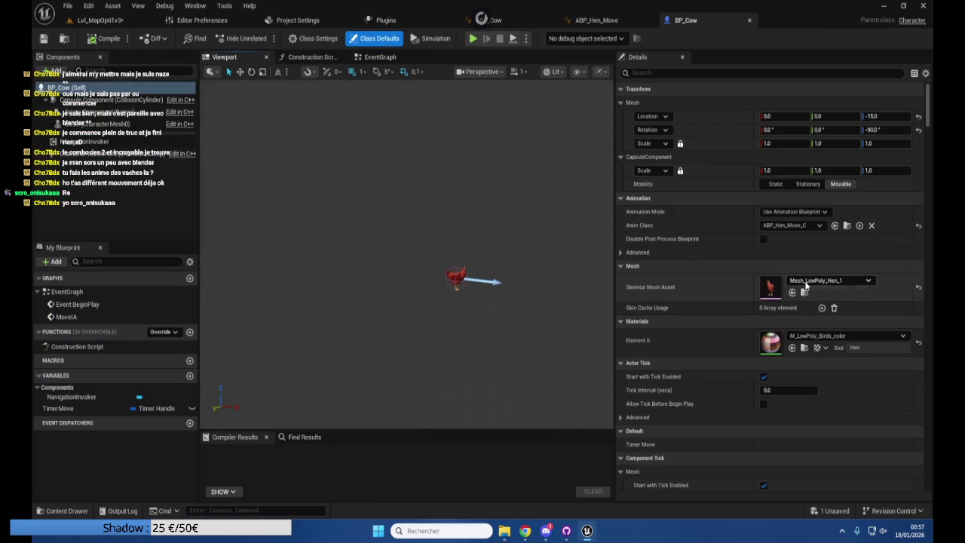
Search 'co' in BP_Cow's Skeletal Mesh Asset list and assign Mesh_LowPoly_Cow_1
click(805, 283)
text(cow)
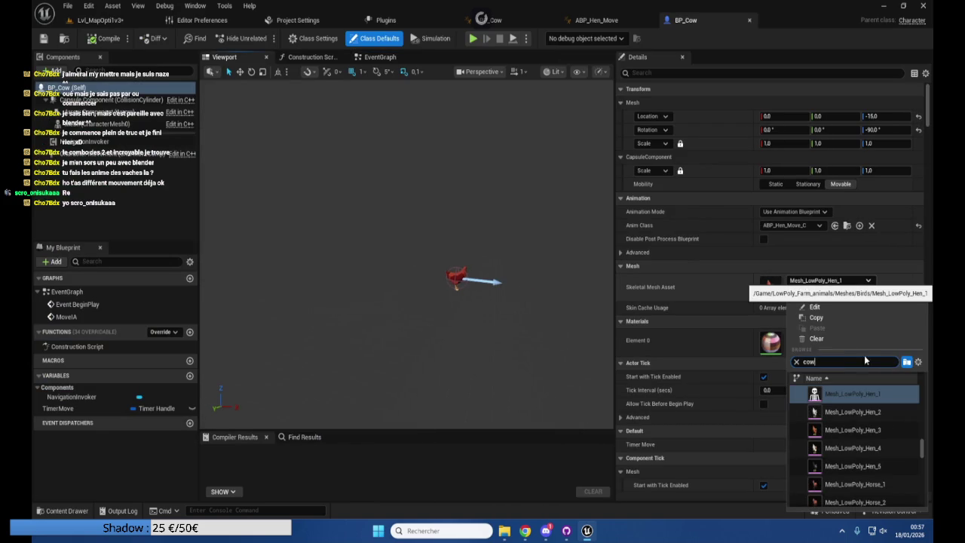
scroll(893, 414, up, 10)
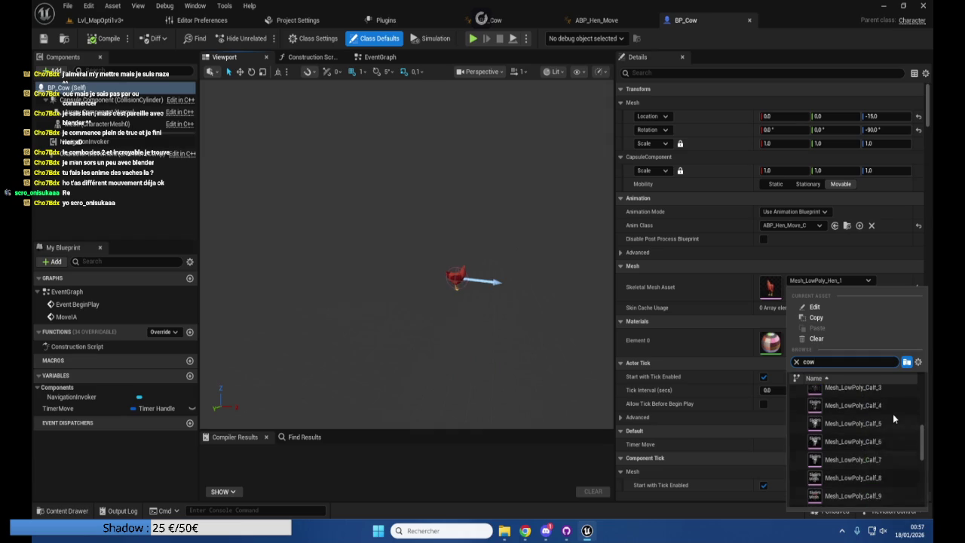
scroll(890, 423, down, 3)
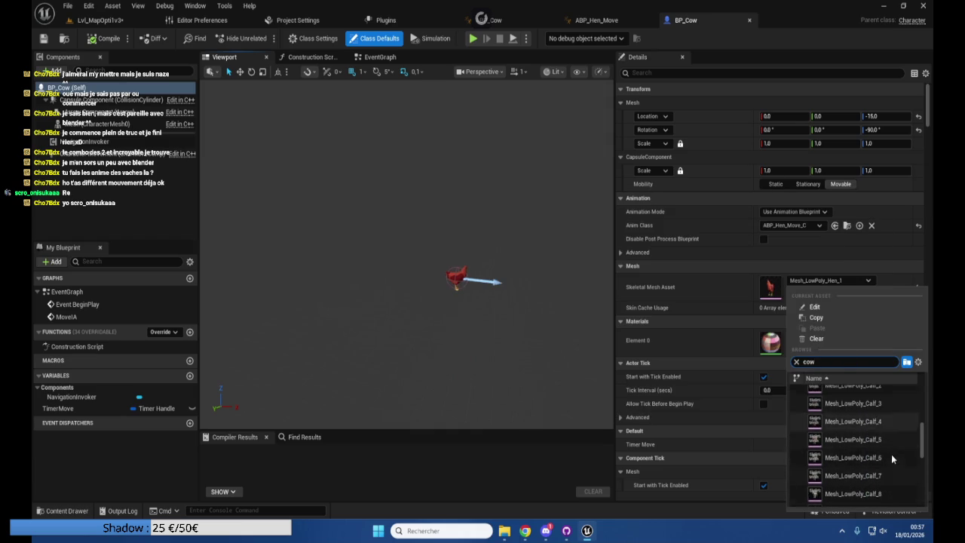
scroll(894, 446, down, 2)
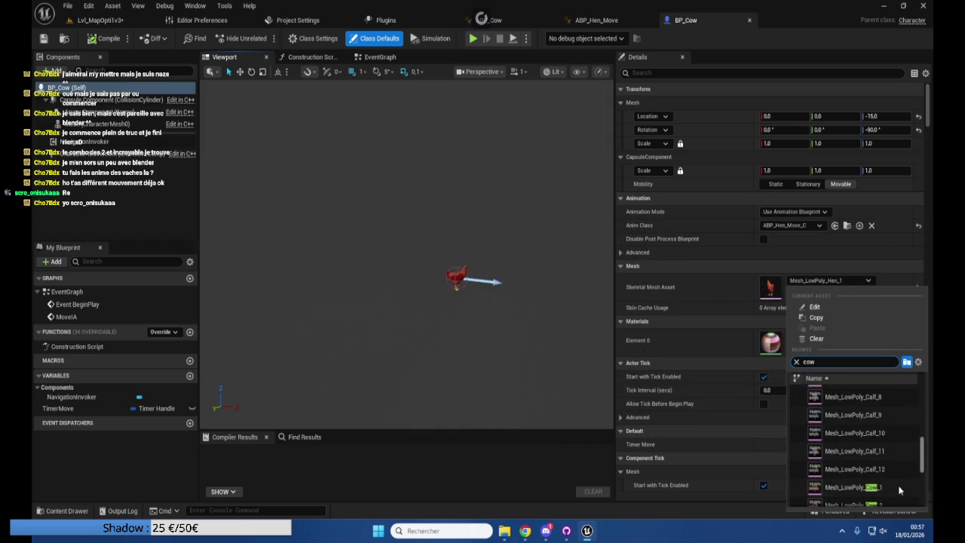
click(889, 487)
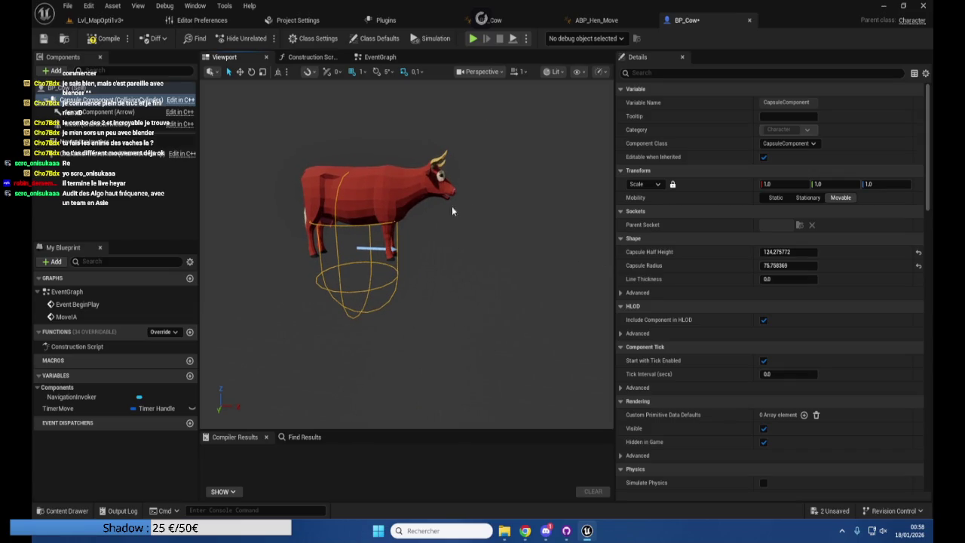
Lower the cow mesh to Z -50 and shrink the capsule half height
click(385, 193)
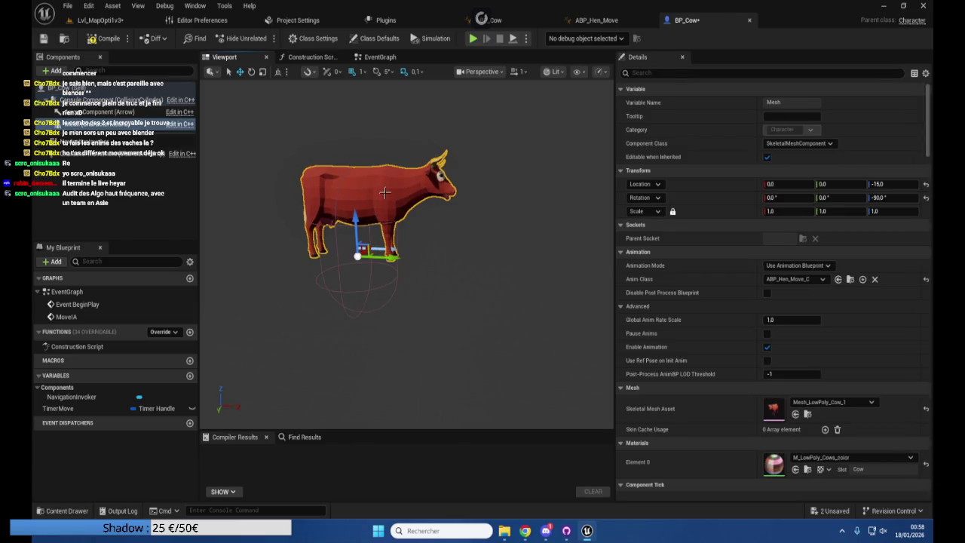
click(888, 185)
text(-5)
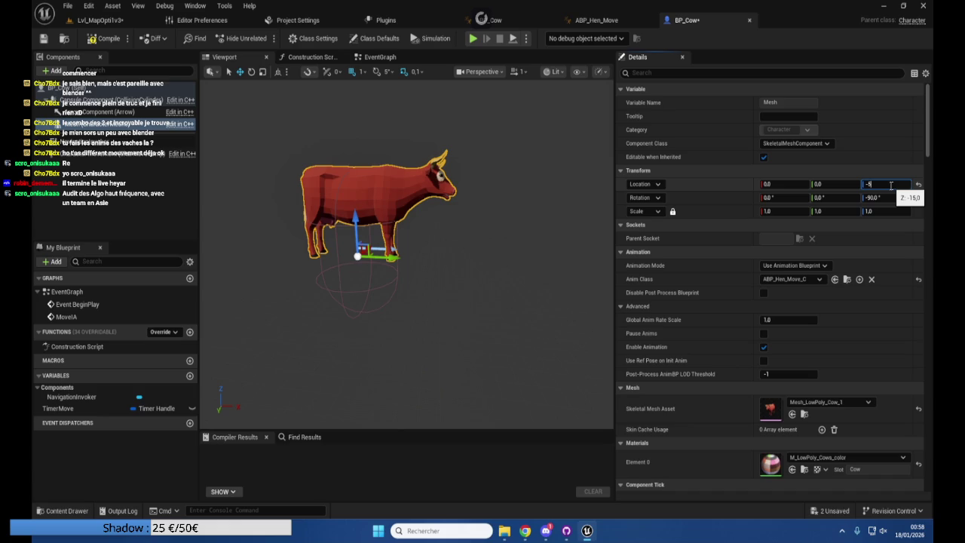
key(Return)
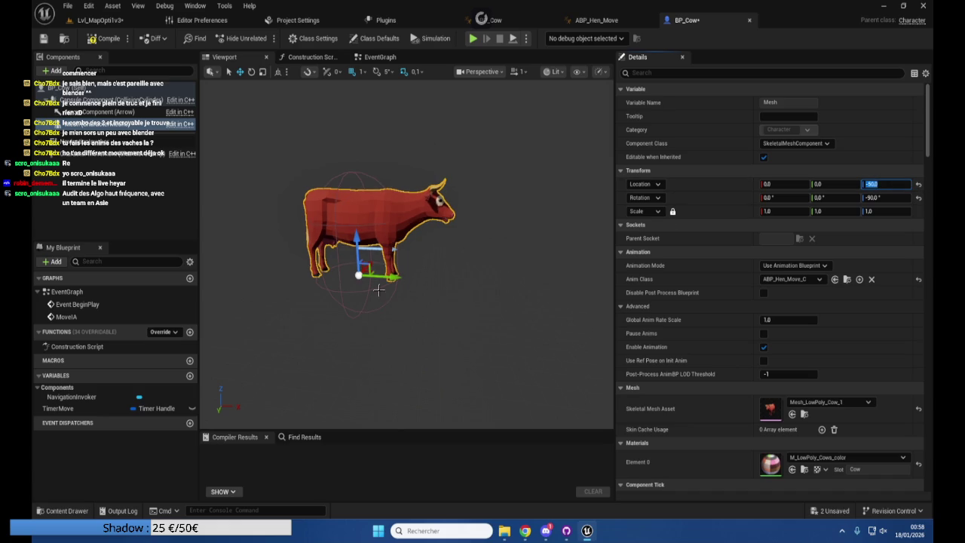
click(105, 99)
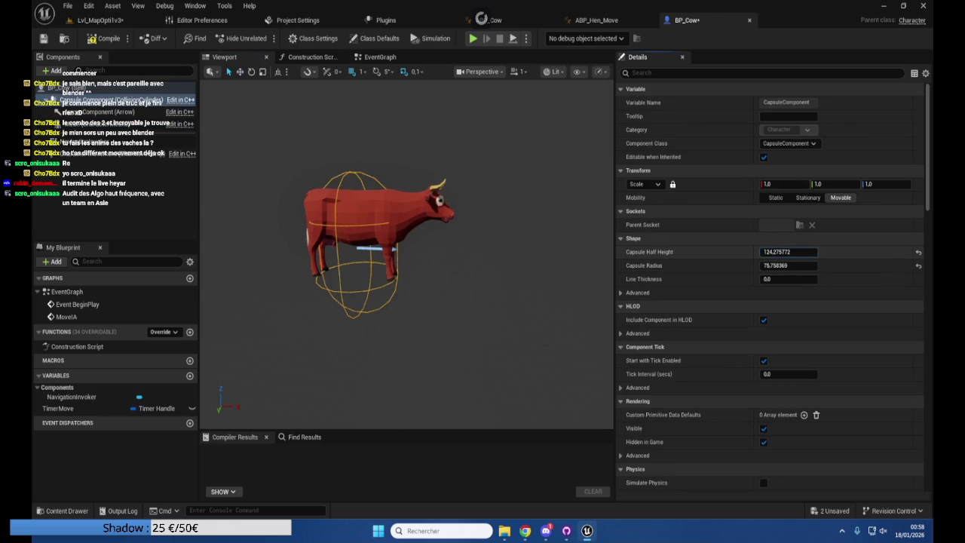
mouse_move(787, 252)
mouse_down()
mouse_move(745, 252)
mouse_move(760, 246)
mouse_up()
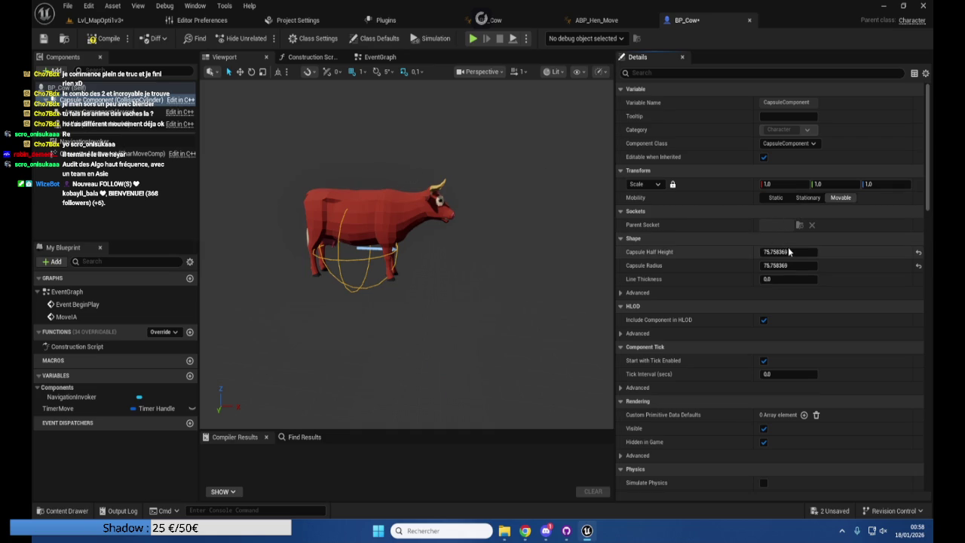
Try mesh Z offsets of -60 and -90 while checking the cow's legs
mouse_move(407, 301)
mouse_down()
mouse_move(437, 196)
mouse_move(497, 132)
mouse_up()
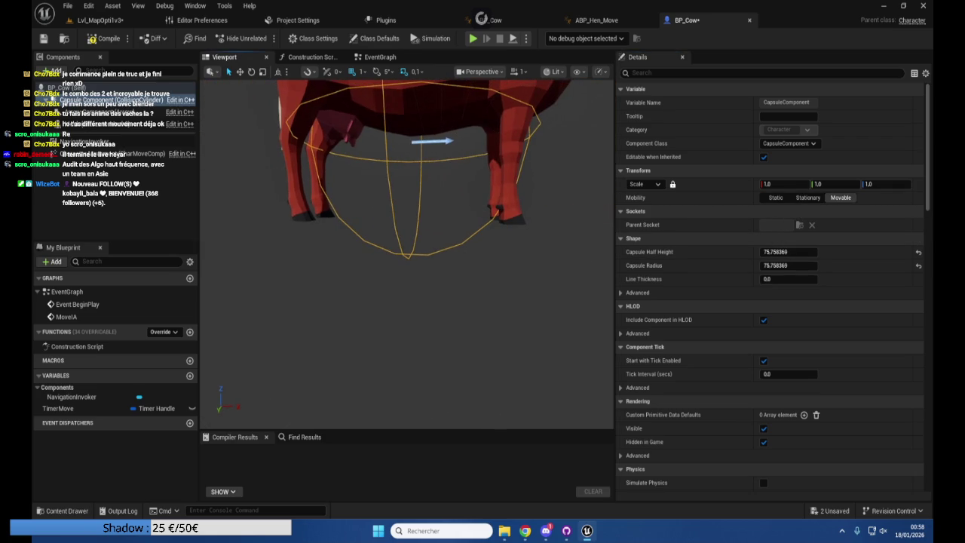
click(497, 151)
click(874, 184)
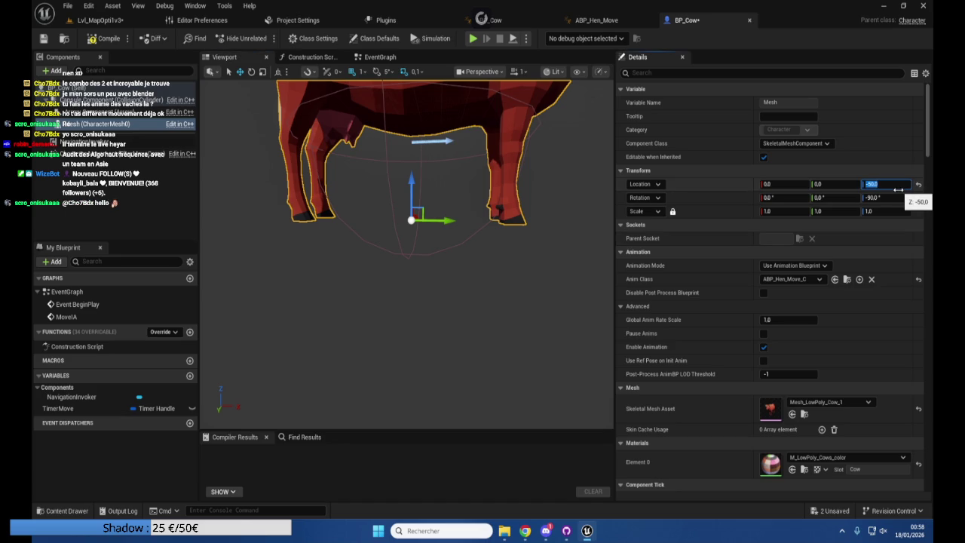
text(660)
key(Return)
text(-60)
key(Return)
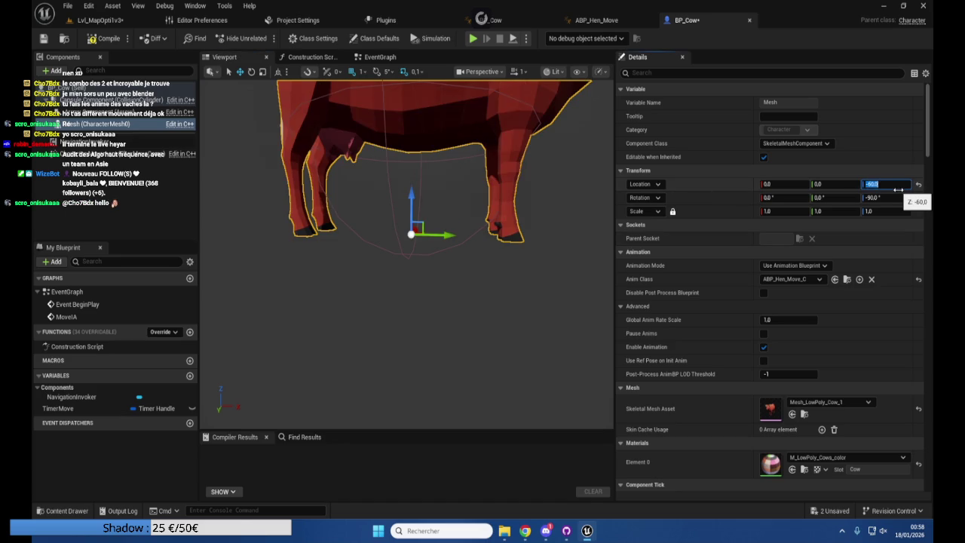
text(690)
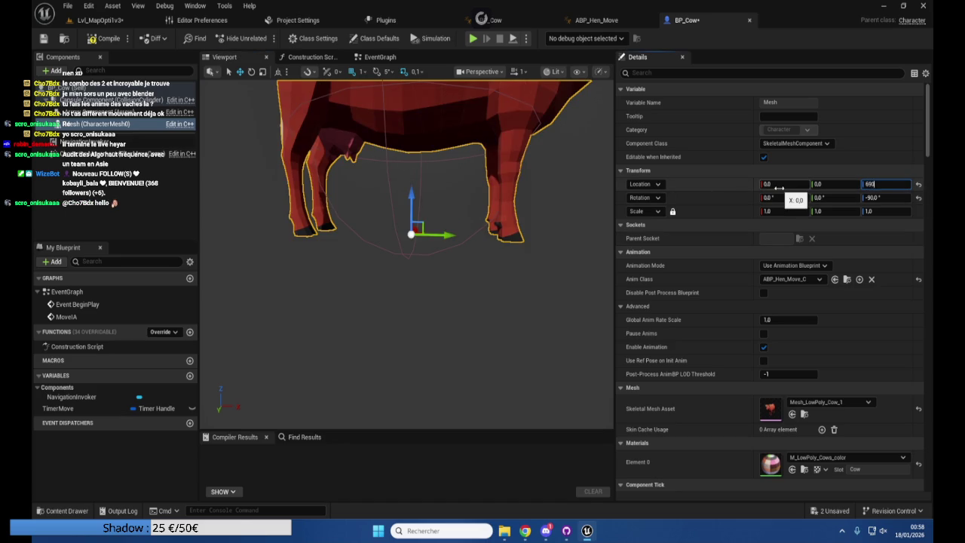
key(Return)
text(-9)
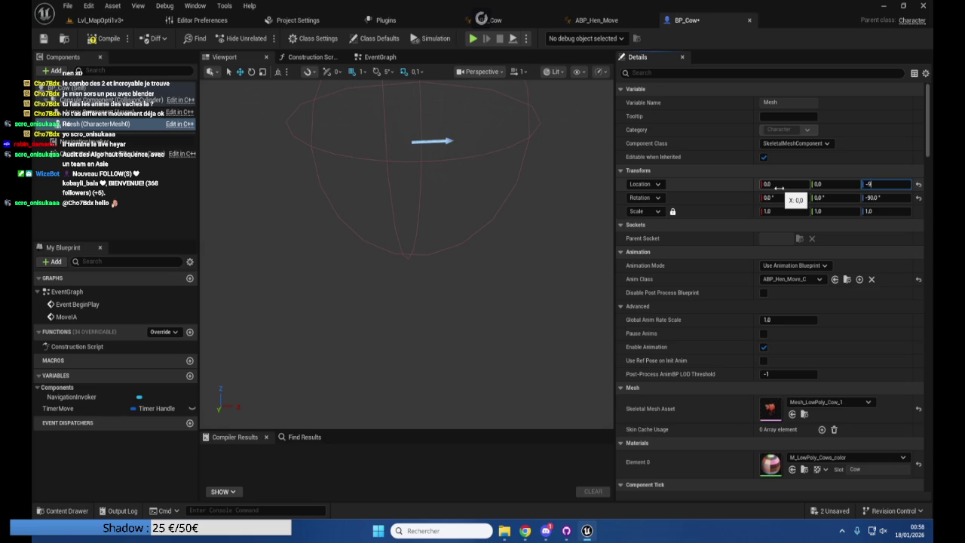
key(Return)
text(-90)
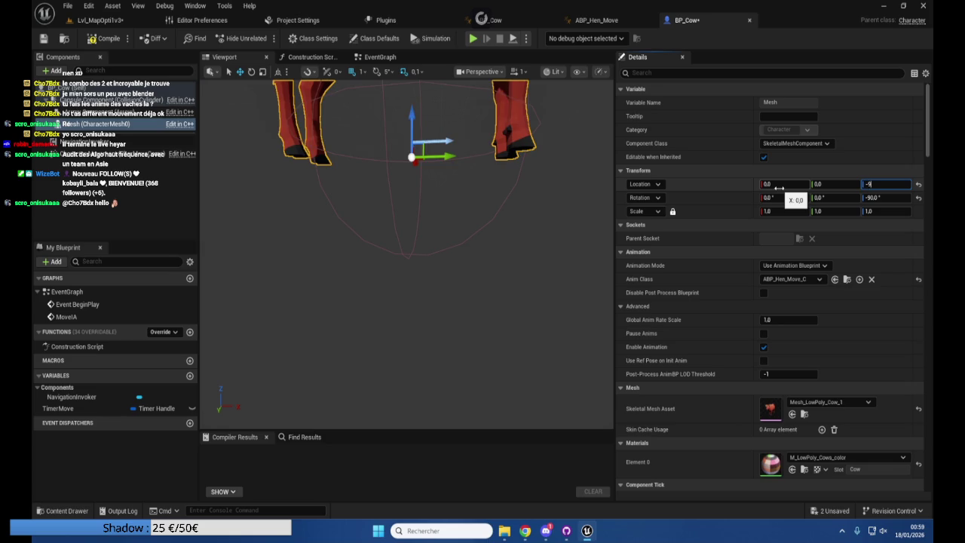
key(Return)
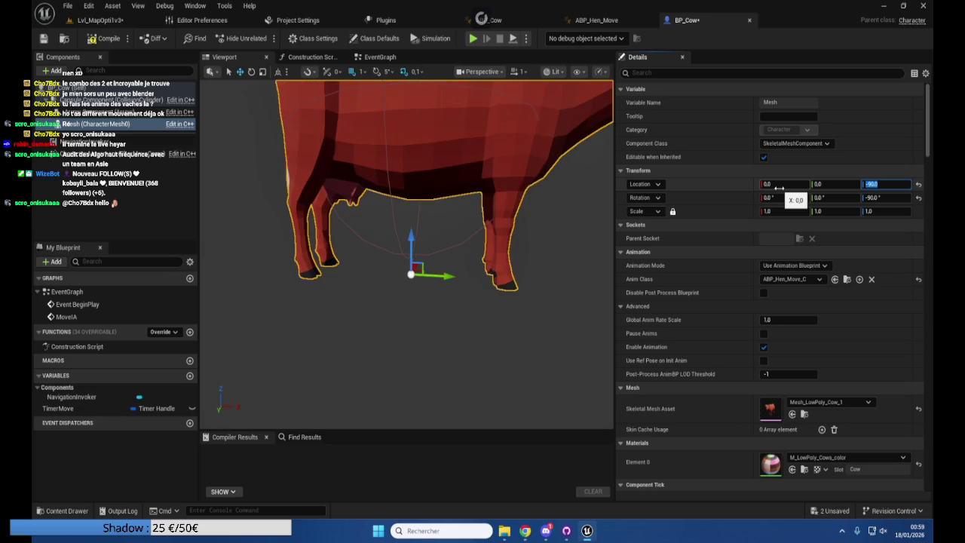
Settle the cow mesh Z offset at -80
scroll(407, 249, down, 3)
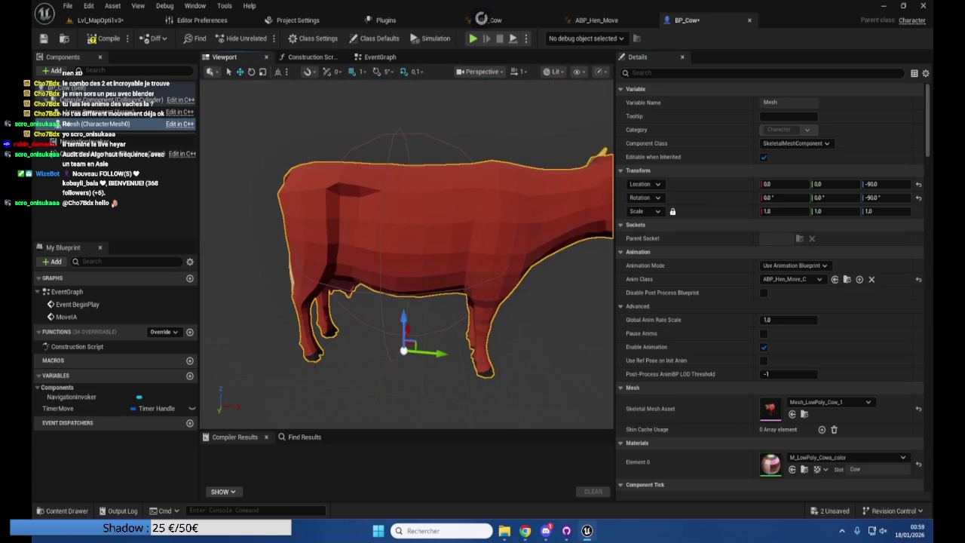
drag(407, 249, 392, 249)
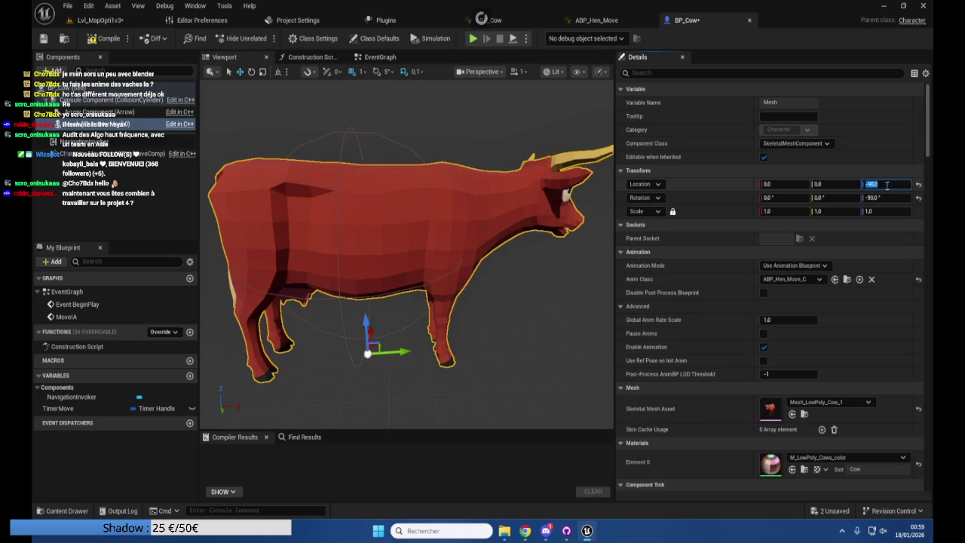
click(887, 185)
text(-)
key(Return)
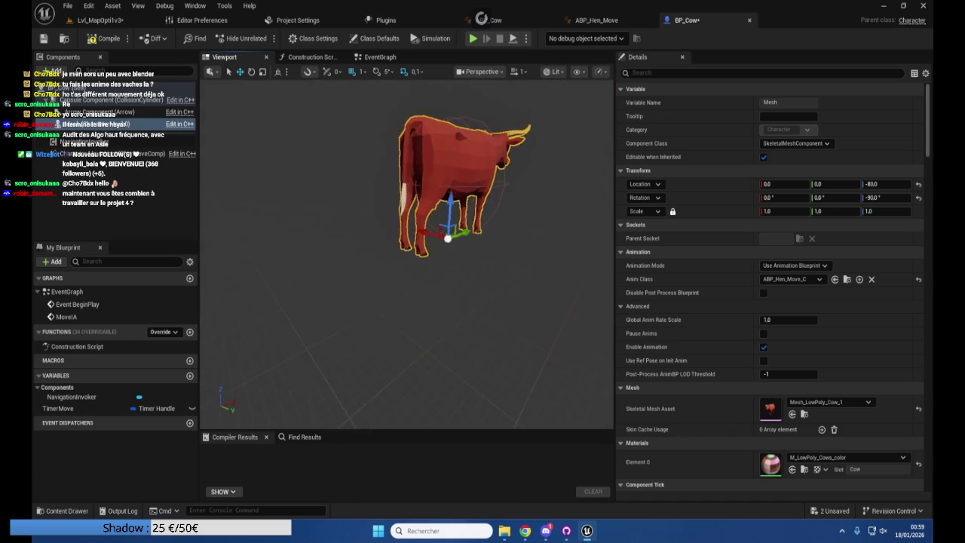
Set the capsule half height to 80 and radius to 80
drag(517, 246, 517, 245)
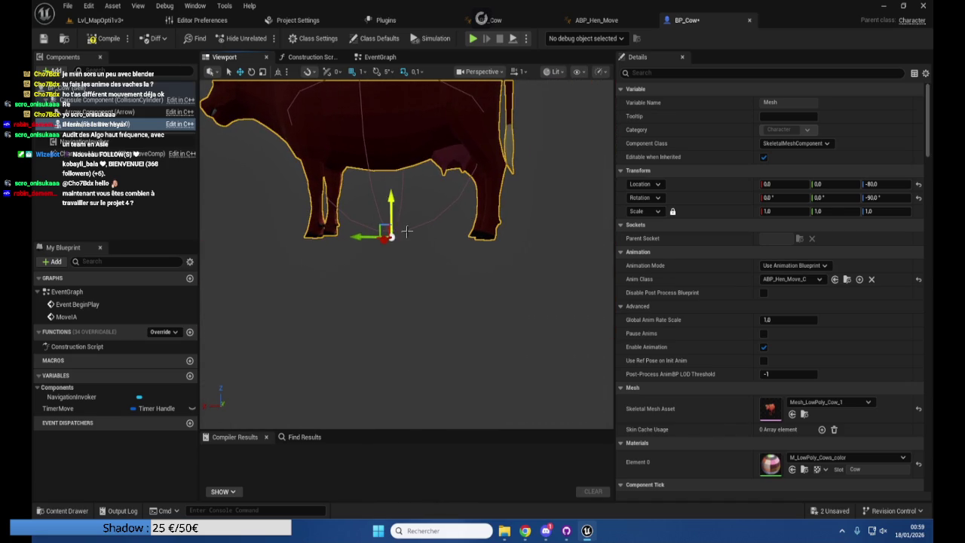
click(395, 229)
click(783, 253)
text(80)
key(Tab)
text(80)
key(Return)
click(420, 258)
mouse_move(421, 258)
mouse_down()
mouse_move(420, 287)
mouse_move(355, 289)
mouse_move(532, 260)
mouse_up()
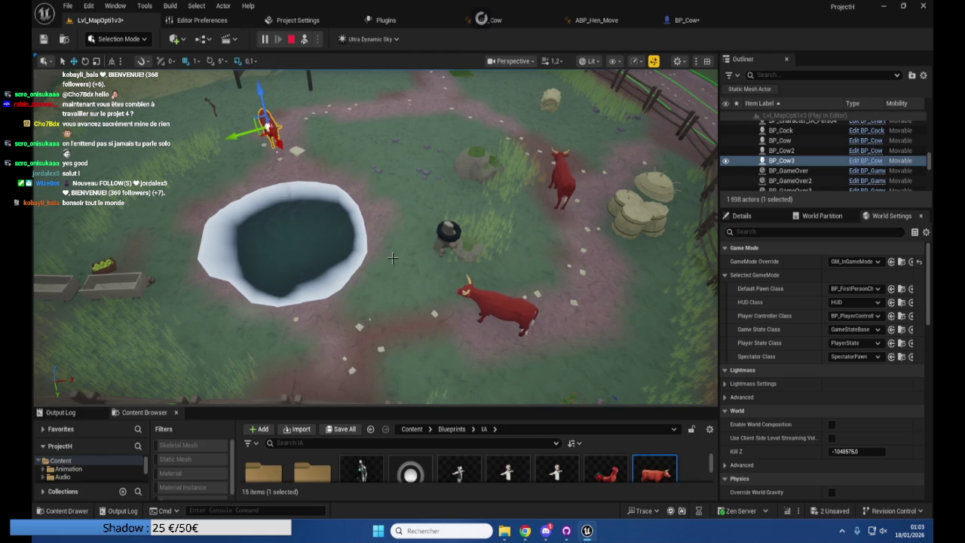
Run two play tests of the cows walking, closing the message log after each
key(Escape)
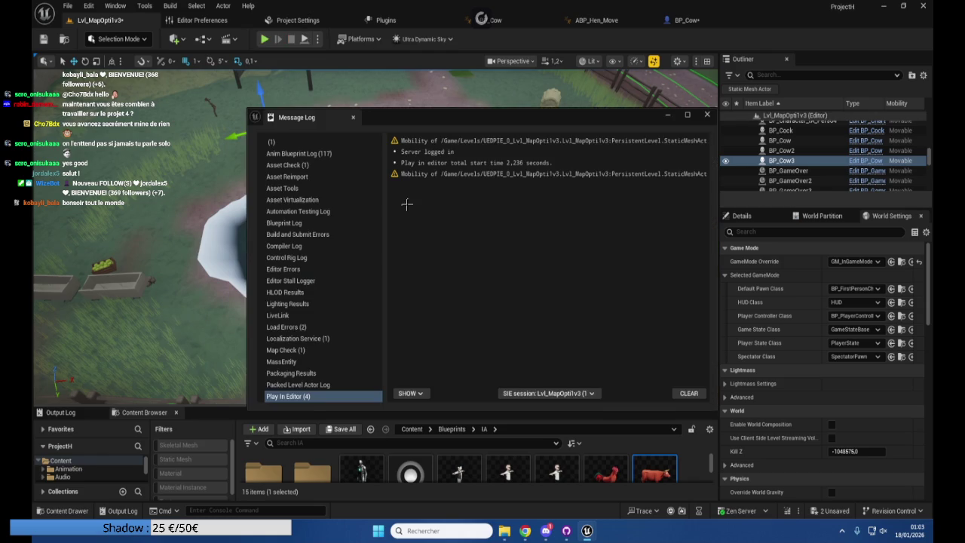
click(705, 114)
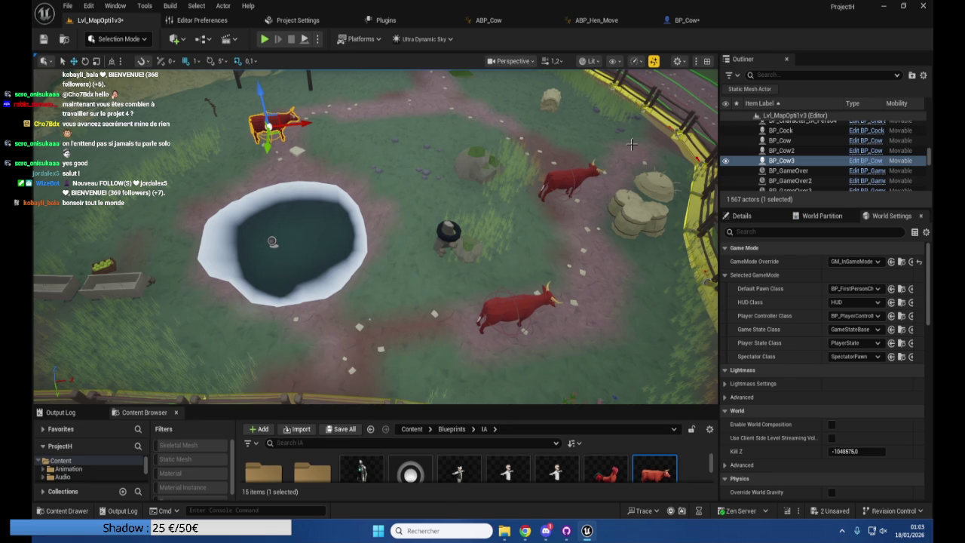
mouse_move(631, 144)
mouse_down()
mouse_move(614, 90)
mouse_move(566, 41)
mouse_up()
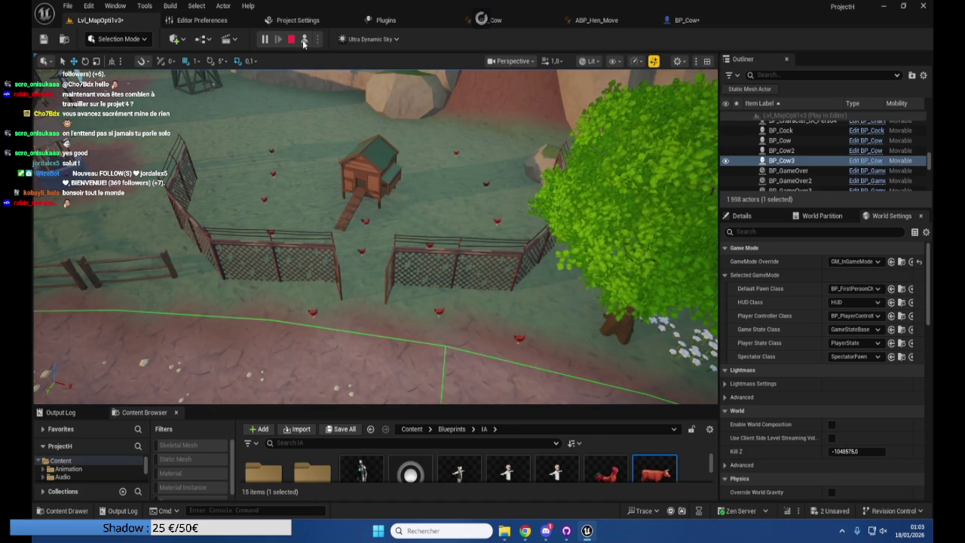
key(Escape)
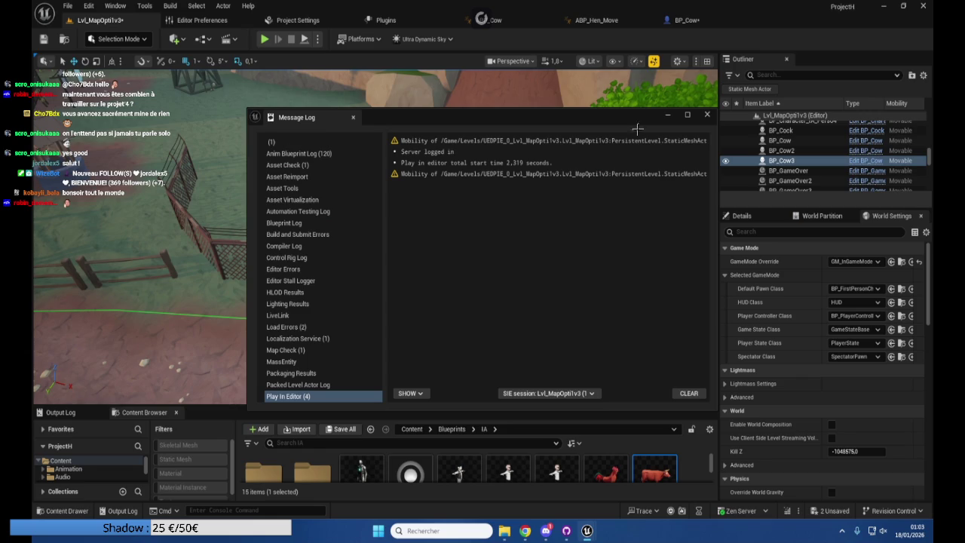
click(708, 115)
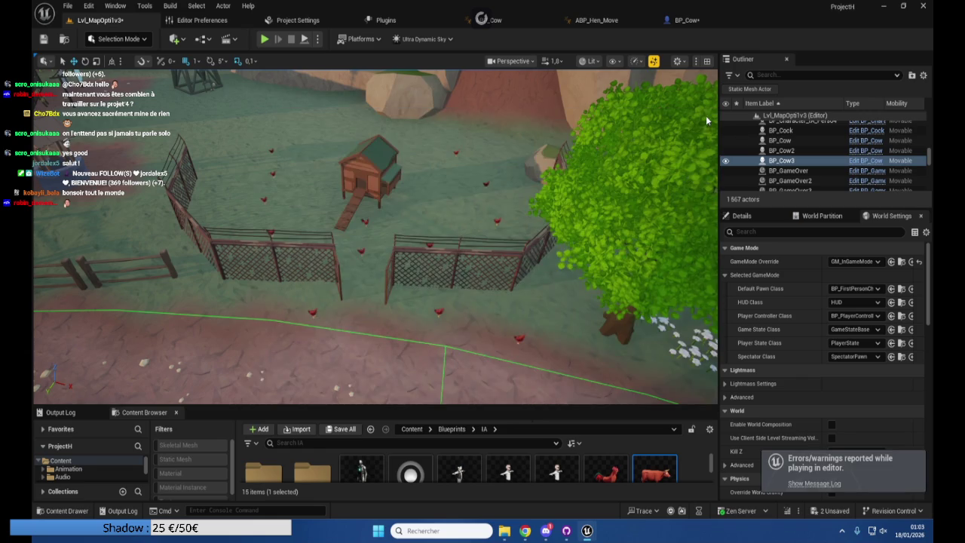
Close Unreal, saving BP_Cow and Lvl_MapOpti1v3, and bring up GitHub Desktop
click(924, 6)
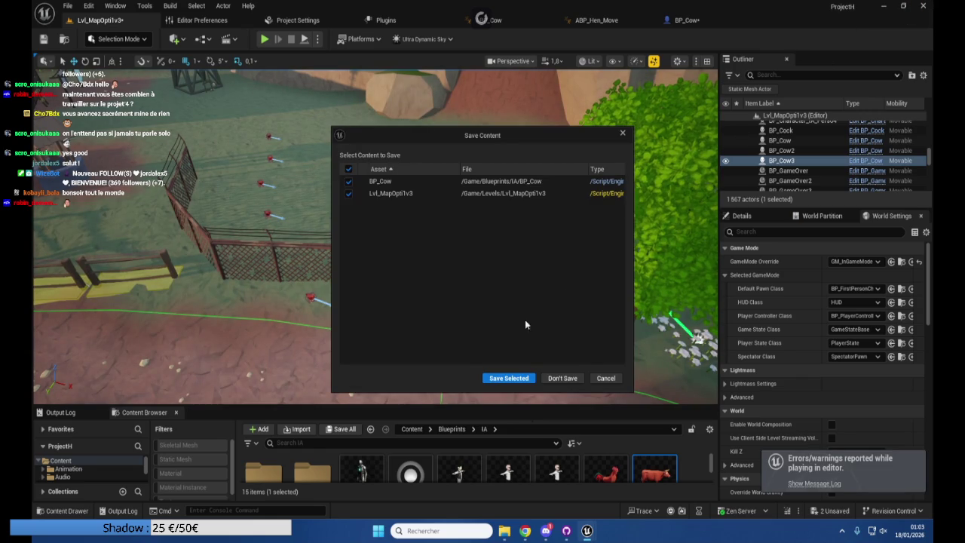
click(516, 377)
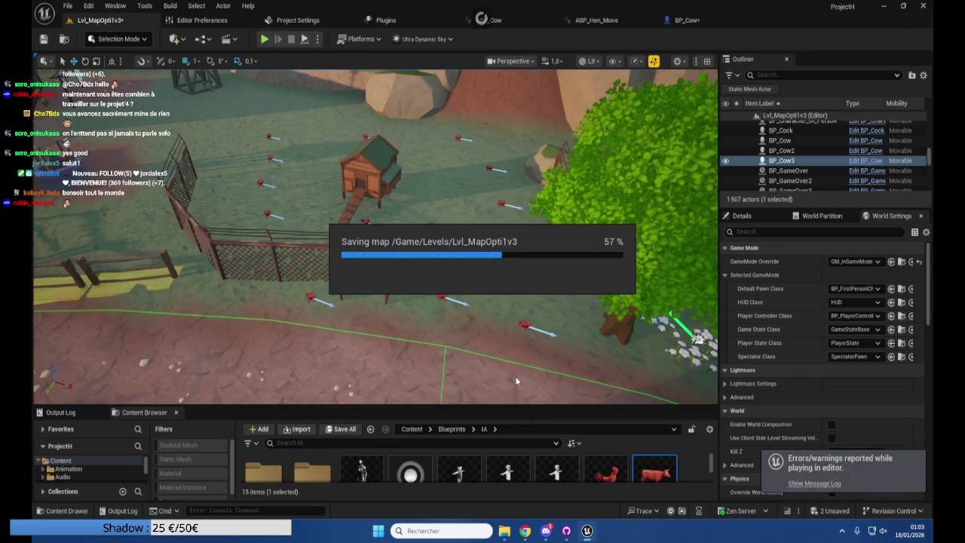
click(566, 529)
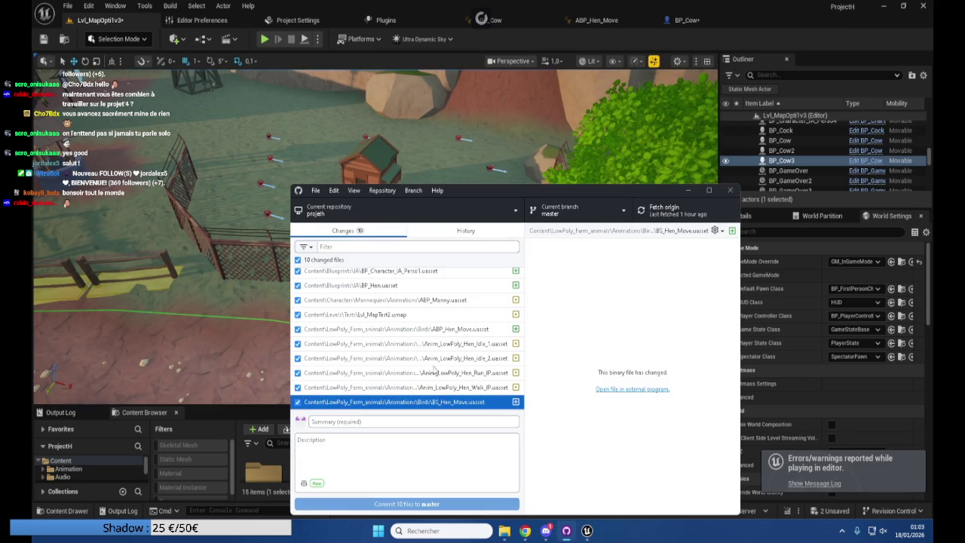
Maximize GitHub Desktop, review the latest Update commit in History, and fetch from origin
click(657, 210)
double_click(651, 191)
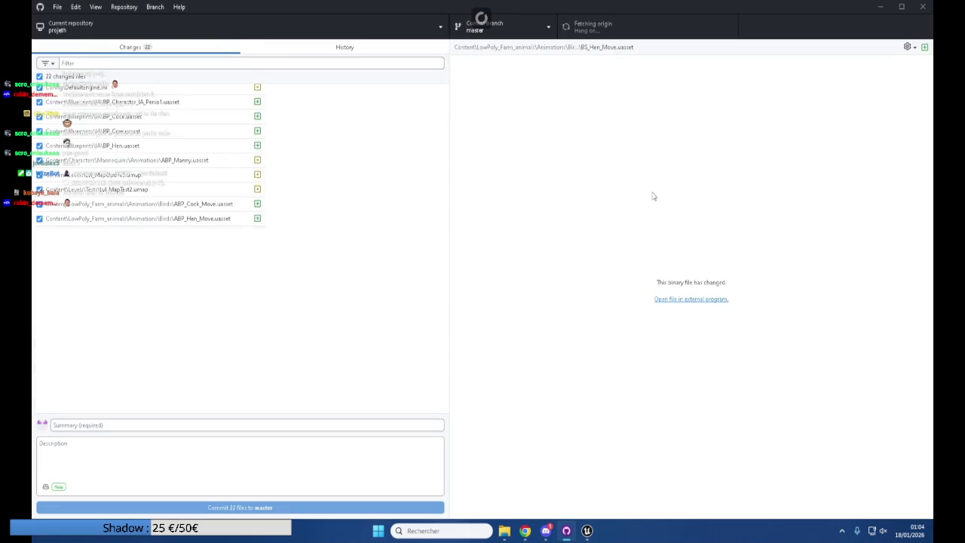
click(314, 53)
click(229, 50)
click(275, 46)
click(268, 93)
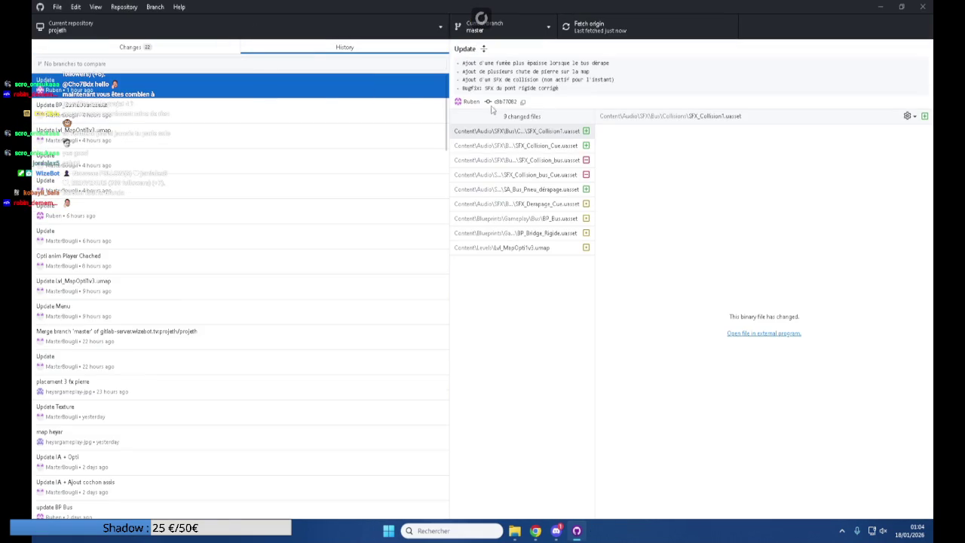
click(169, 48)
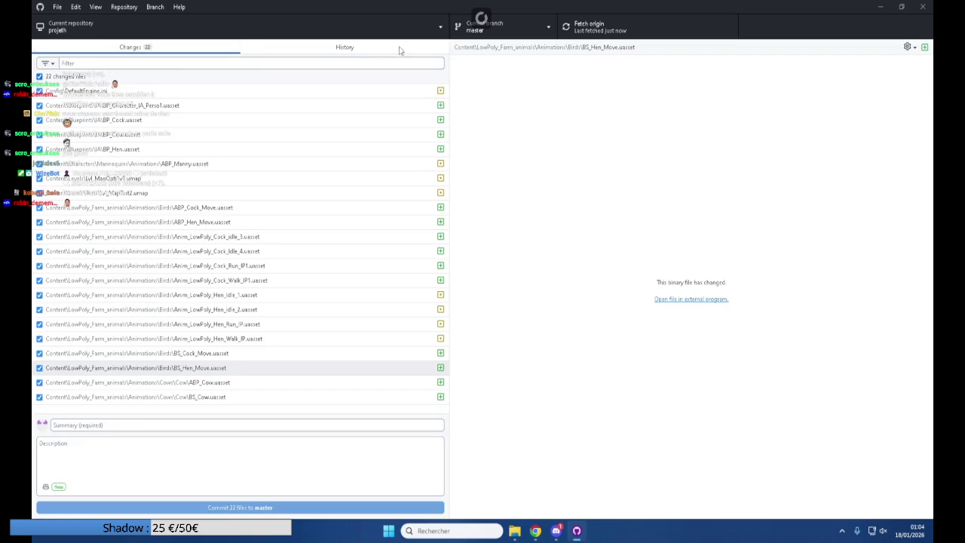
click(591, 30)
Commit the 22 changed files to master with the summary 'Update Poule / Coq / Vache'
click(200, 423)
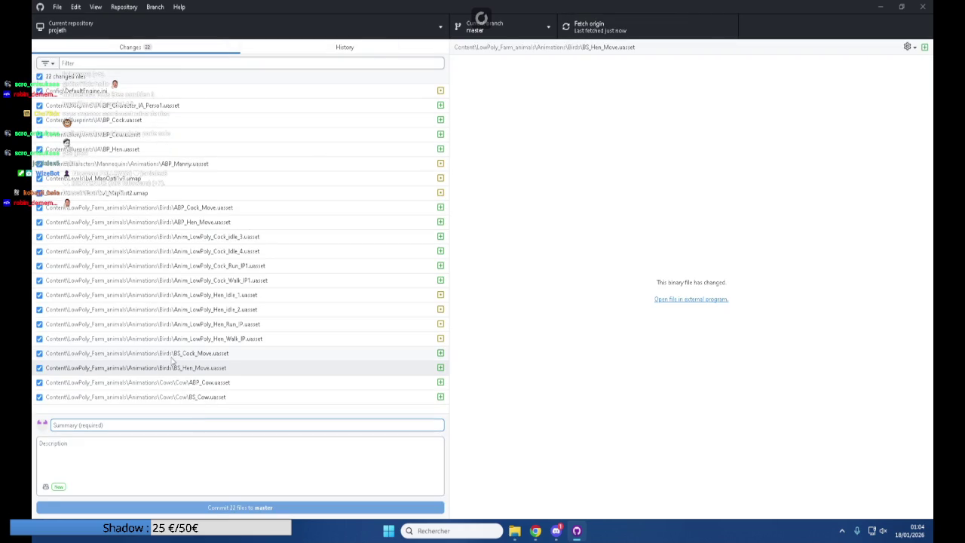
text(Update )
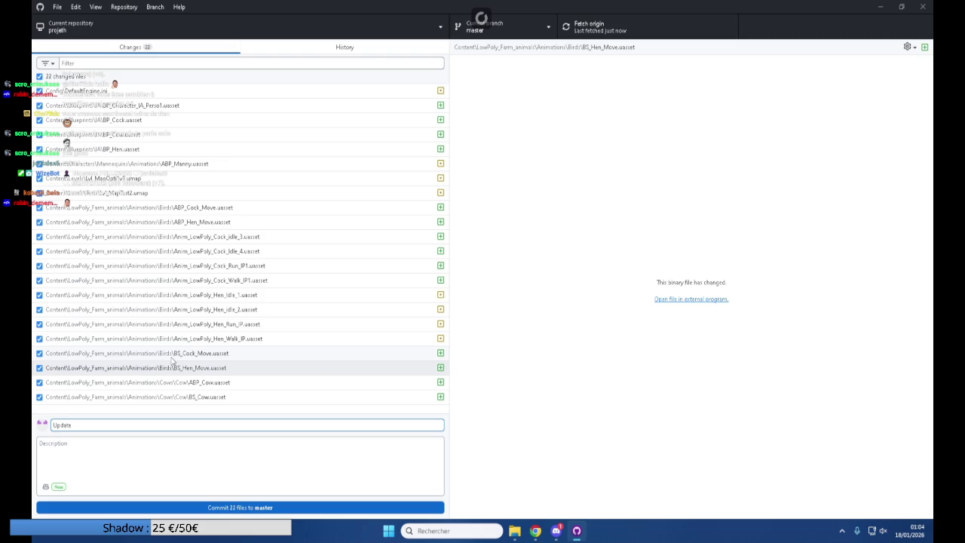
text(Poule / Co)
text(q / Vache)
right_click(173, 360)
click(132, 450)
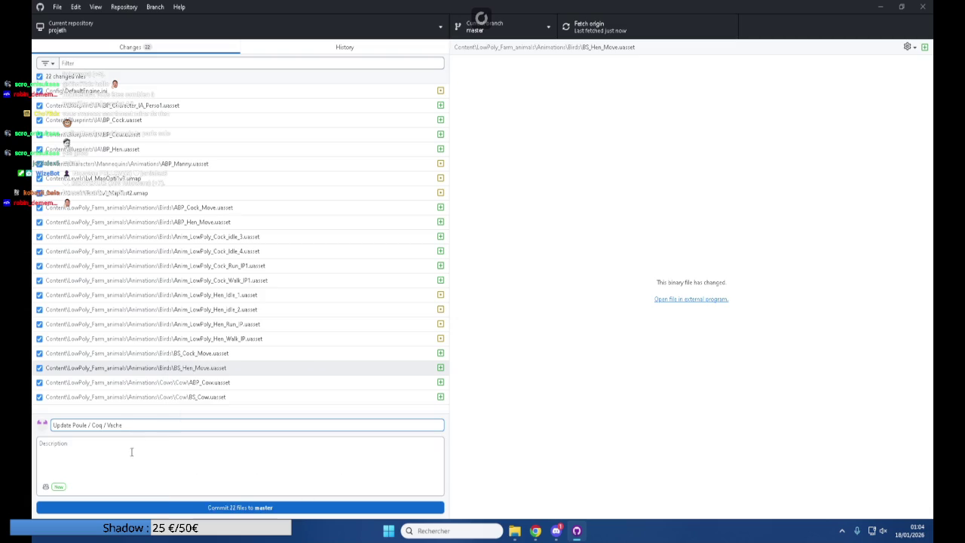
click(215, 508)
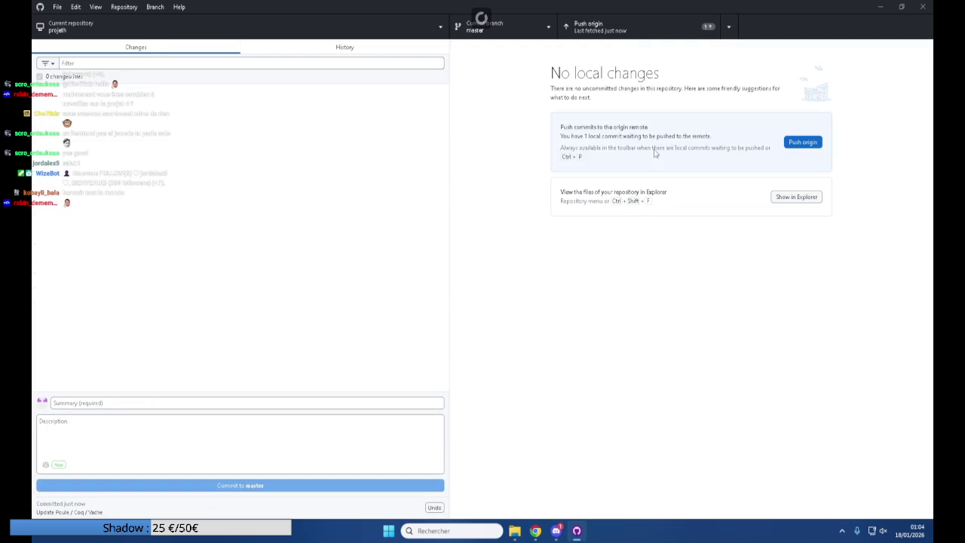
Push the new commit to origin, keeping GitHub Desktop minimized while the upload runs
click(802, 150)
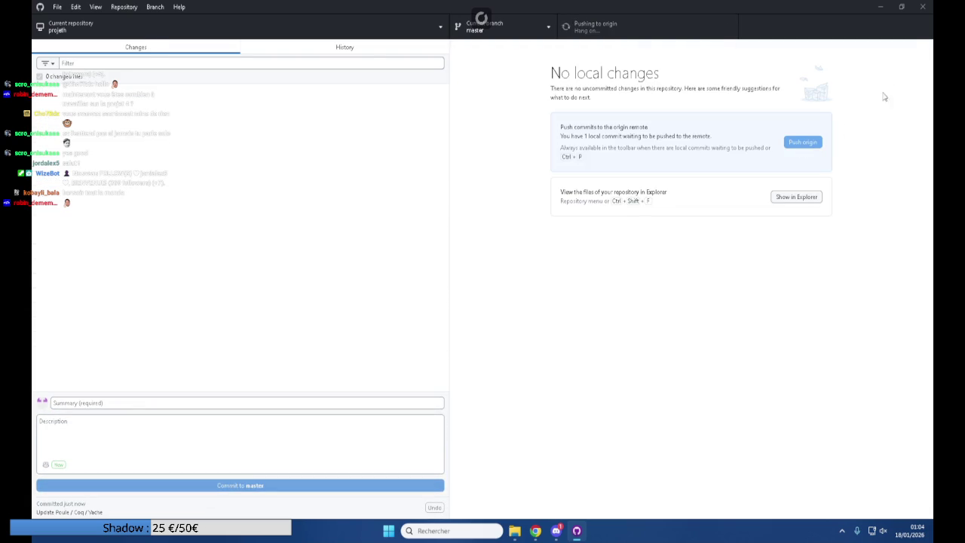
click(884, 6)
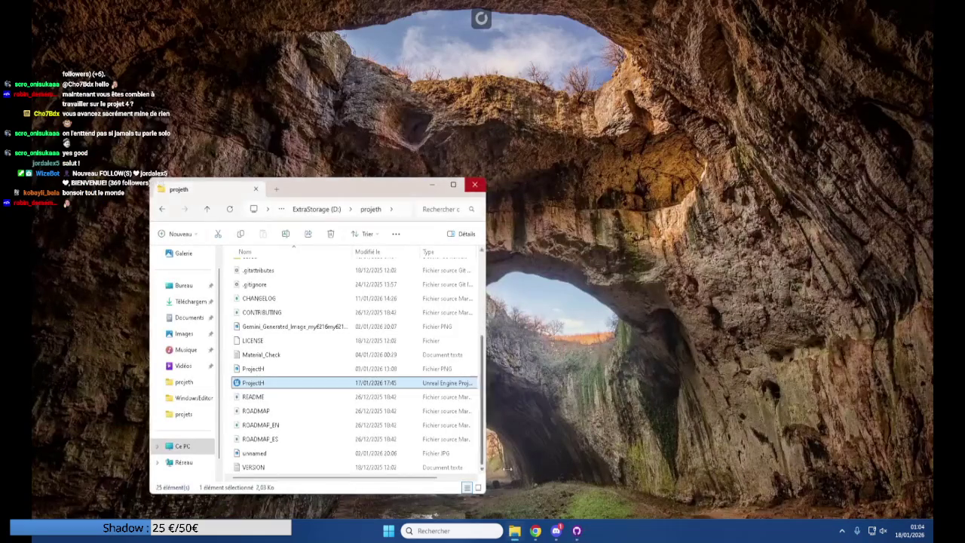
click(575, 530)
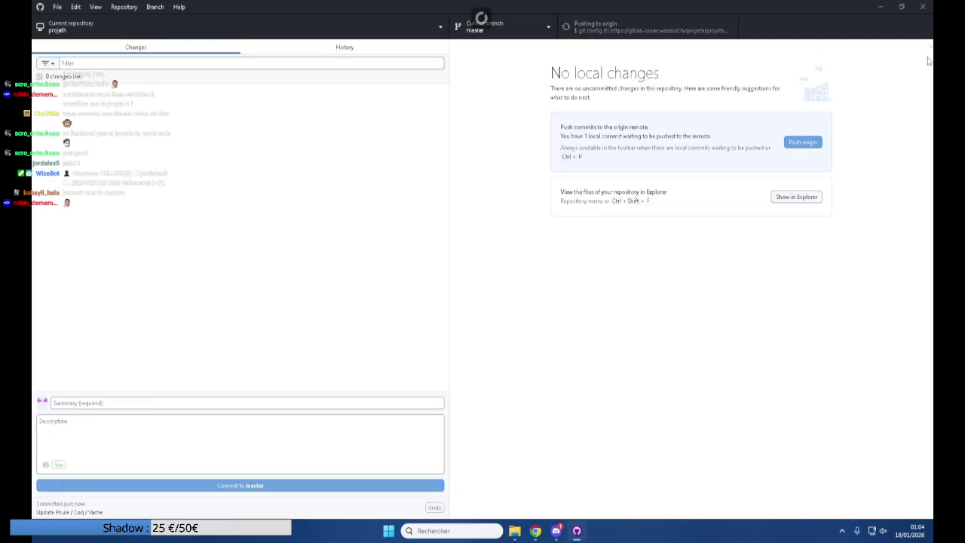
click(881, 7)
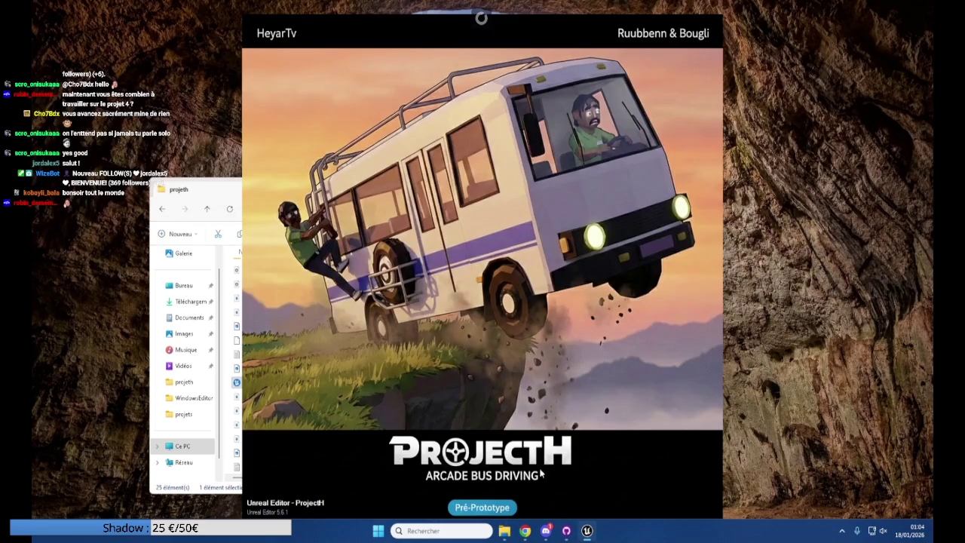
click(571, 537)
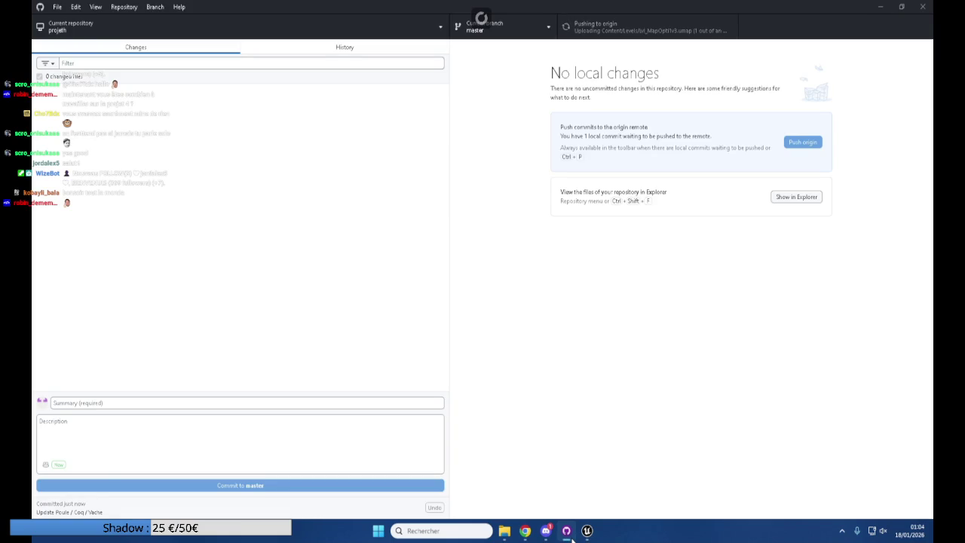
click(570, 536)
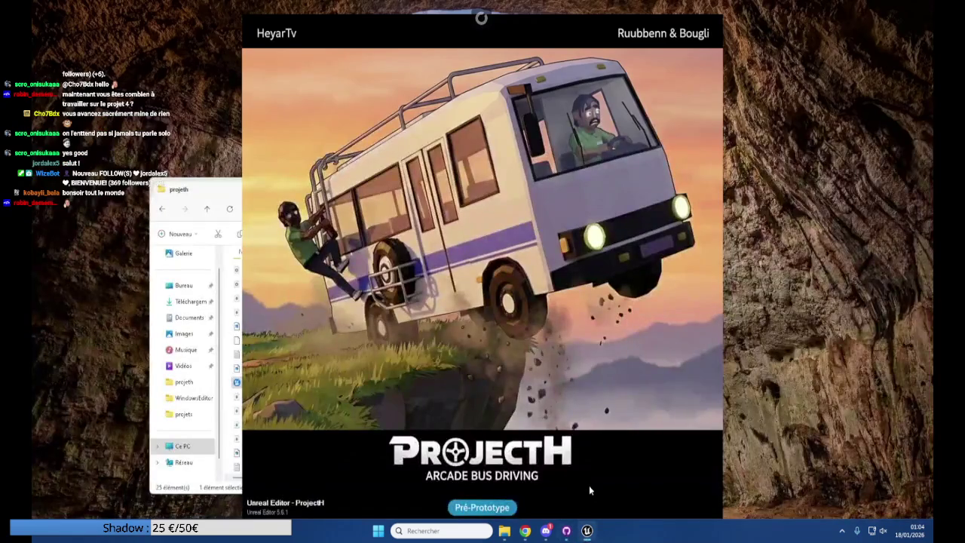
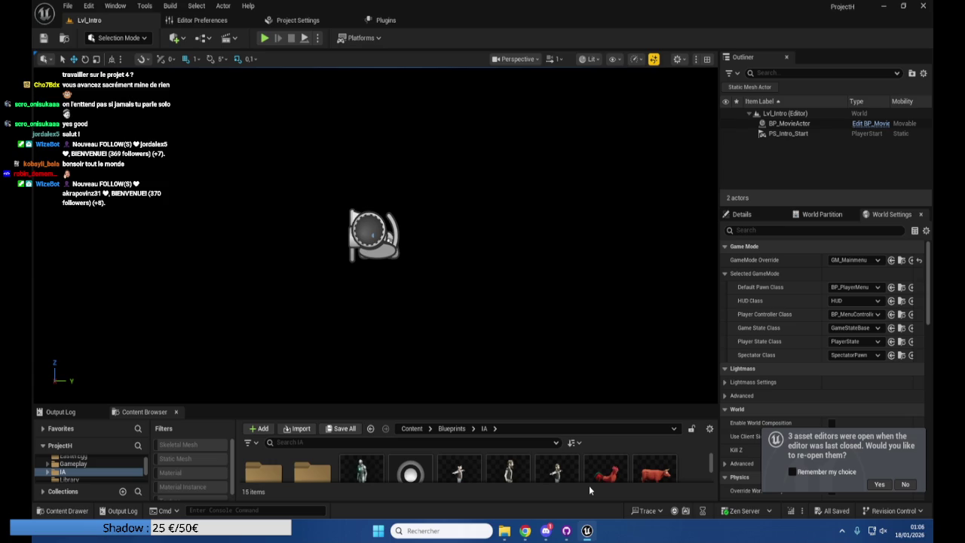
Enlarge the Content Browser panel by dragging its splitter upward twice
mouse_move(546, 531)
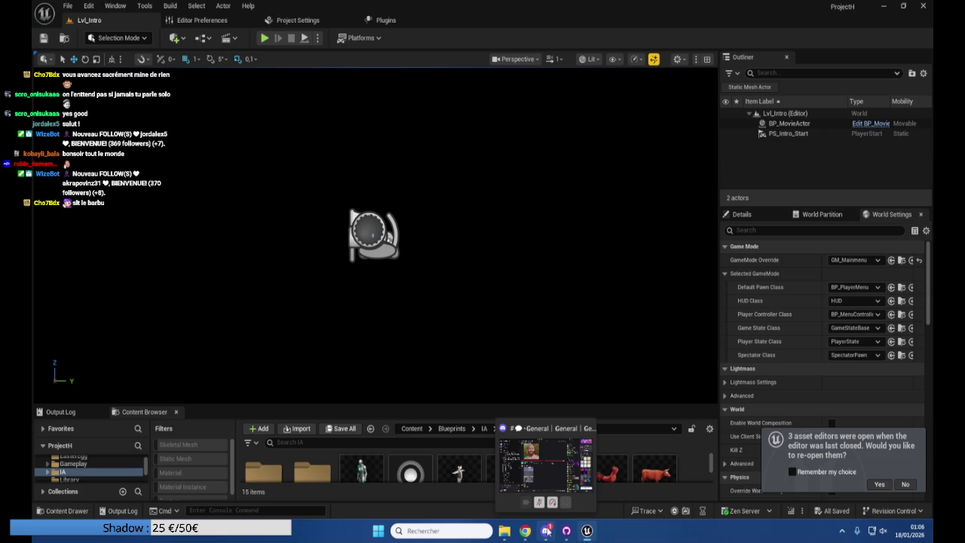
drag(269, 405, 279, 345)
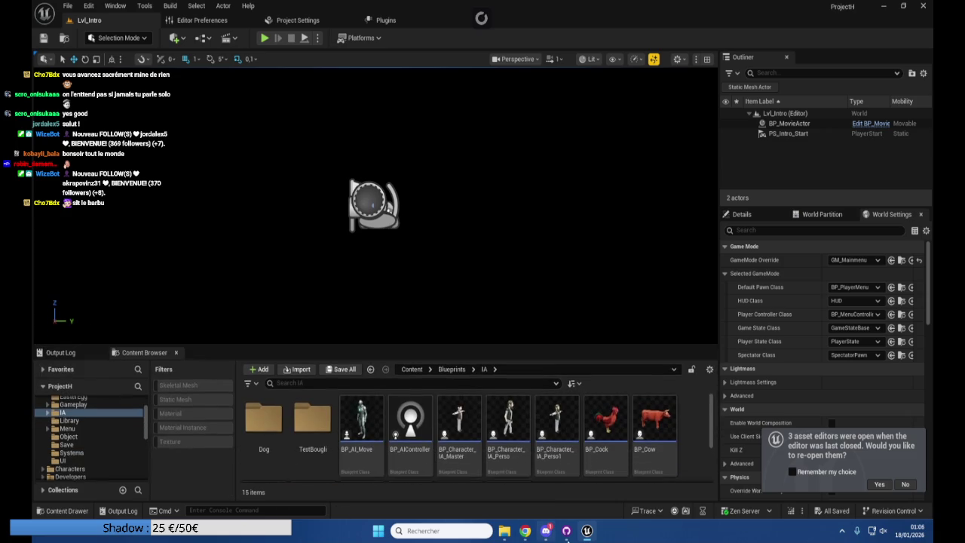
key(alt+Tab)
key(alt+Tab)
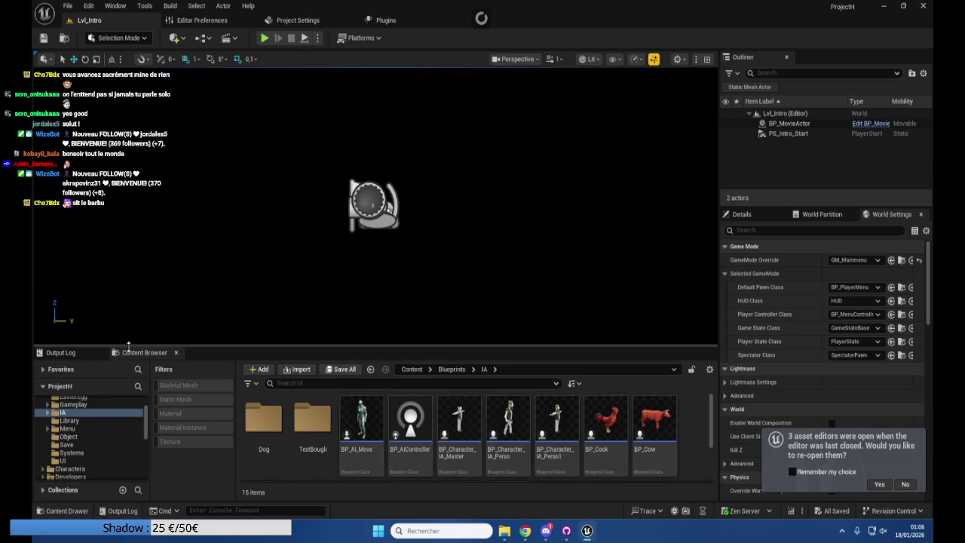
drag(124, 345, 125, 286)
scroll(96, 382, down, 3)
Open the Levels folder and load the Lvl_MapOpti1v3 level
click(82, 377)
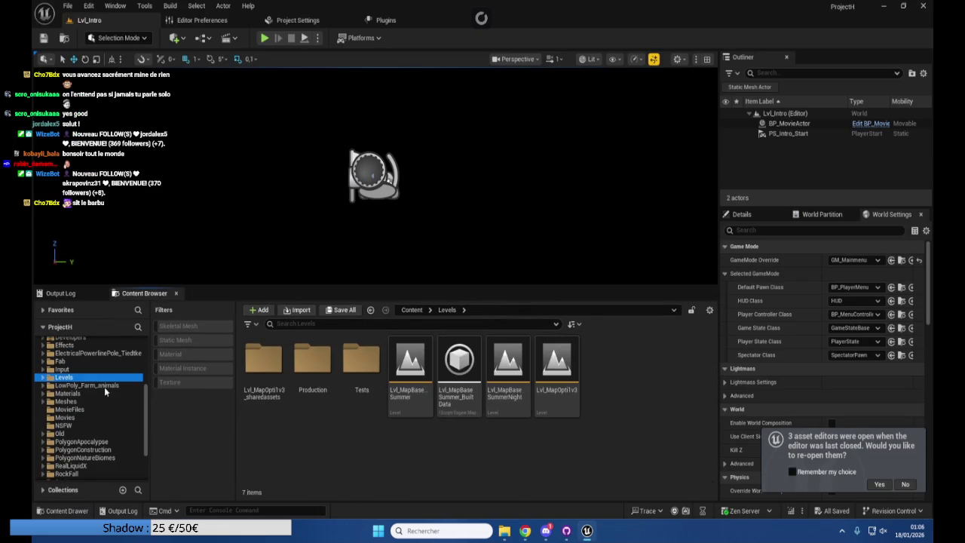
click(557, 371)
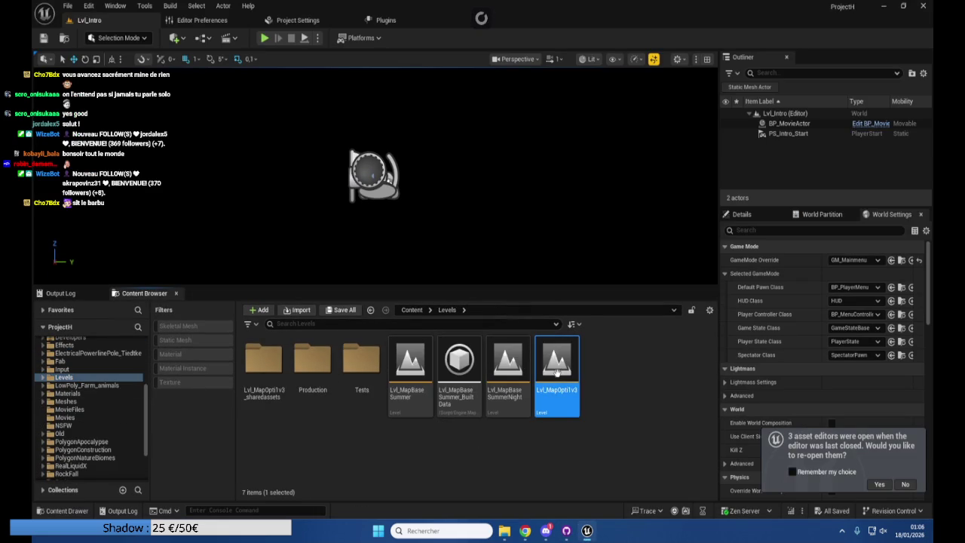
double_click(556, 372)
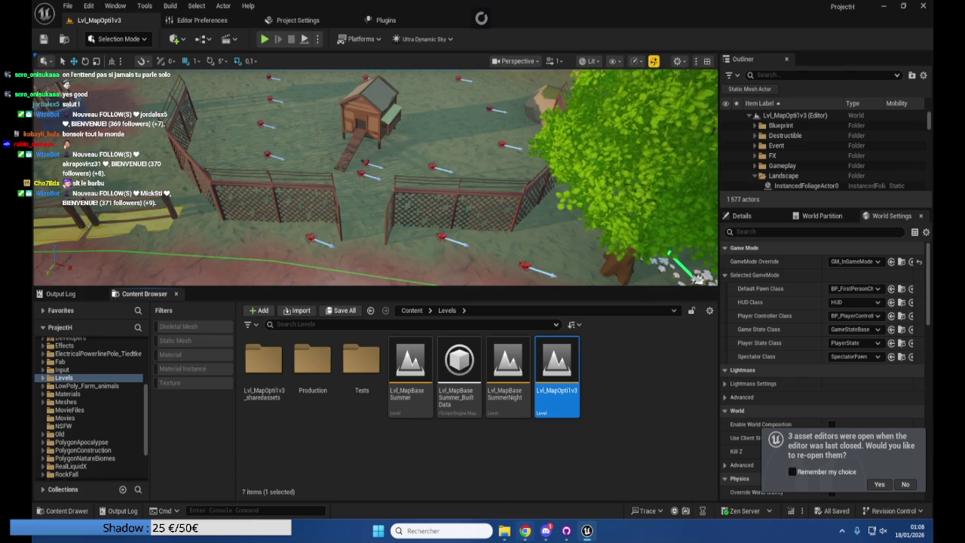
Go full screen, shrink the Content Browser, and fly the viewport to the pond's red cows
mouse_move(525, 530)
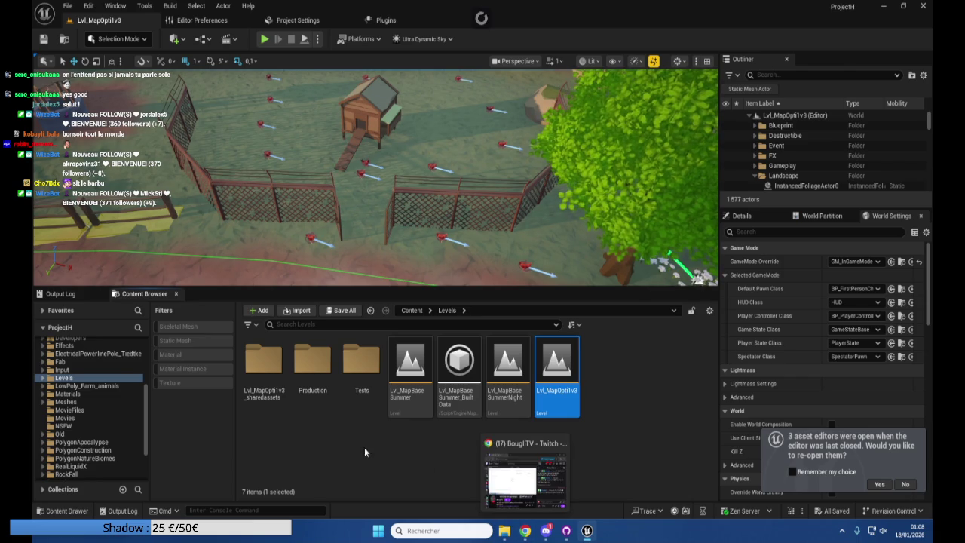
drag(377, 272, 347, 264)
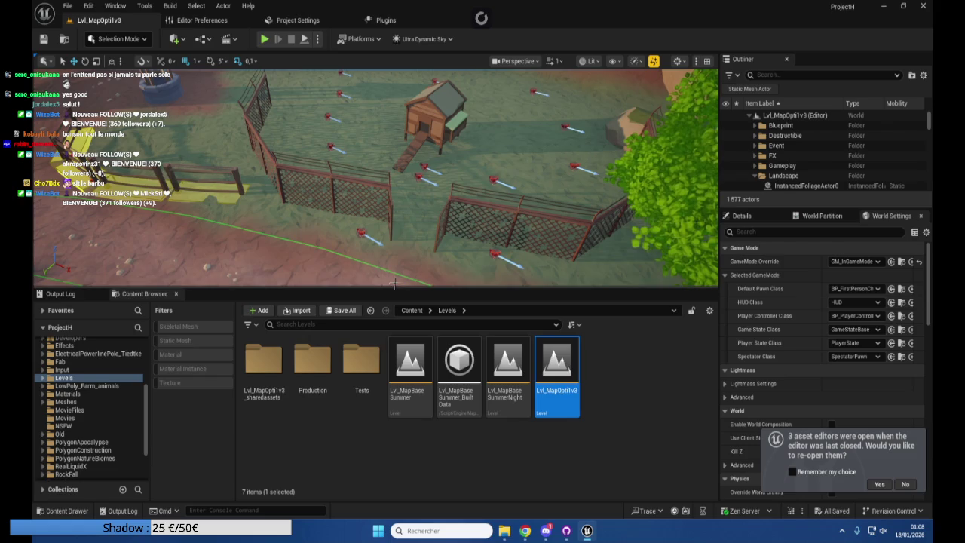
key(shift+F11)
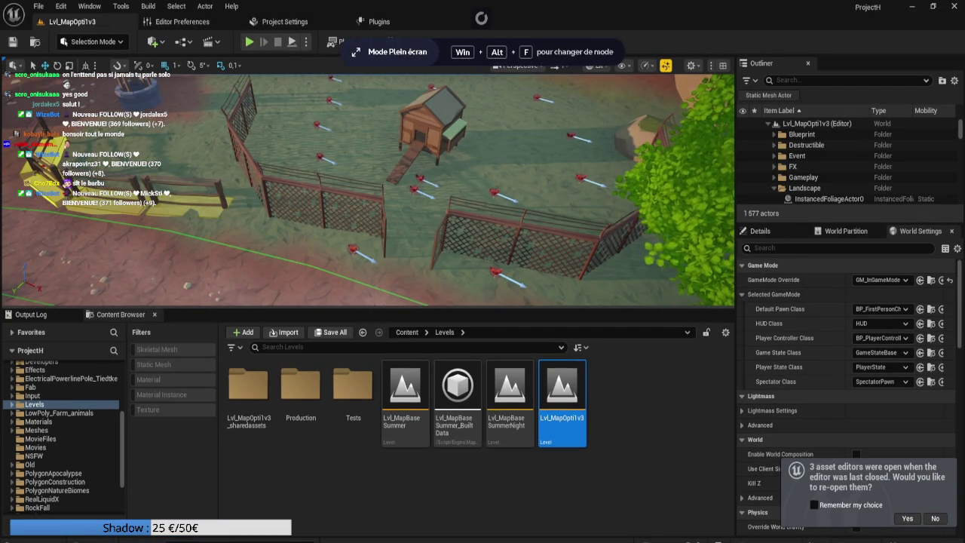
drag(377, 308, 377, 468)
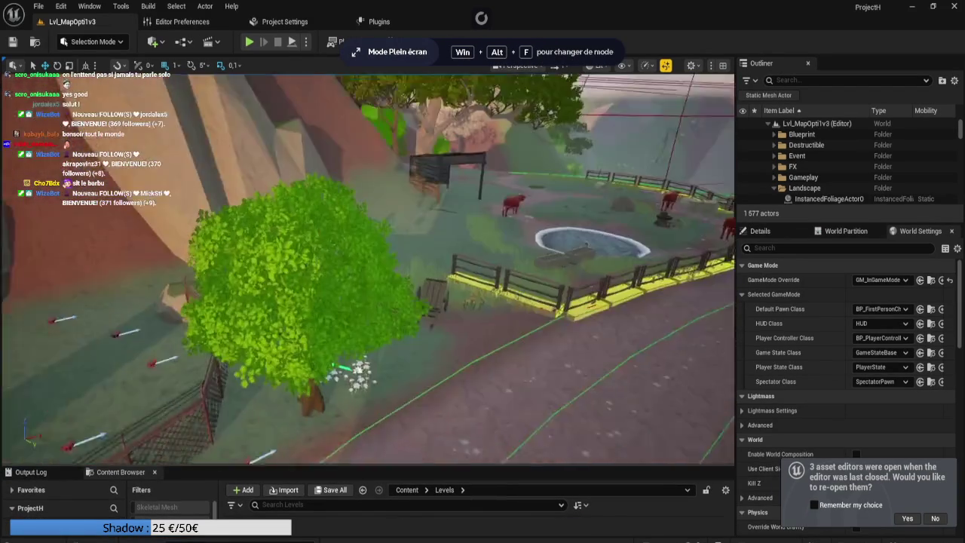
drag(364, 359, 364, 359)
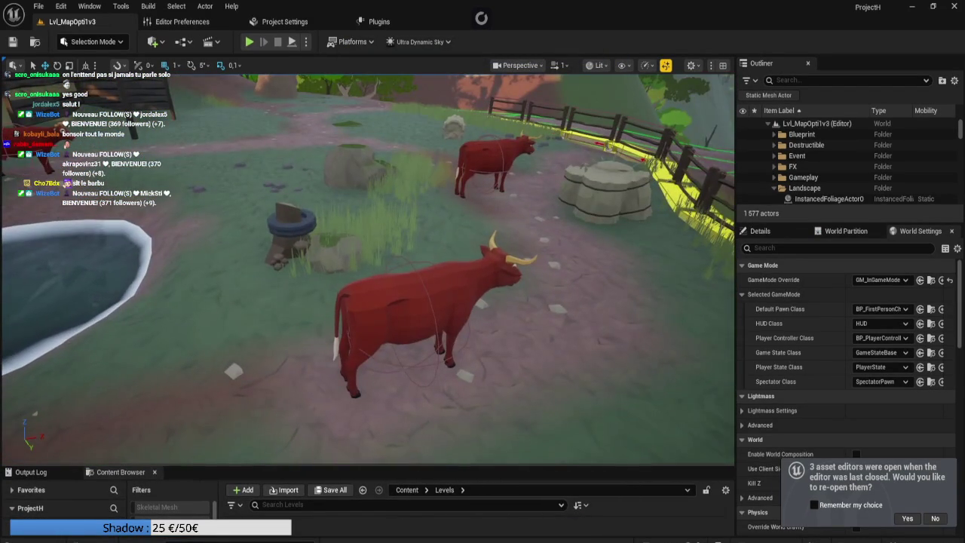
Set the BP_Cow Mesh component's Anim Class to ABP_Cow, compile, and return to the level
click(364, 359)
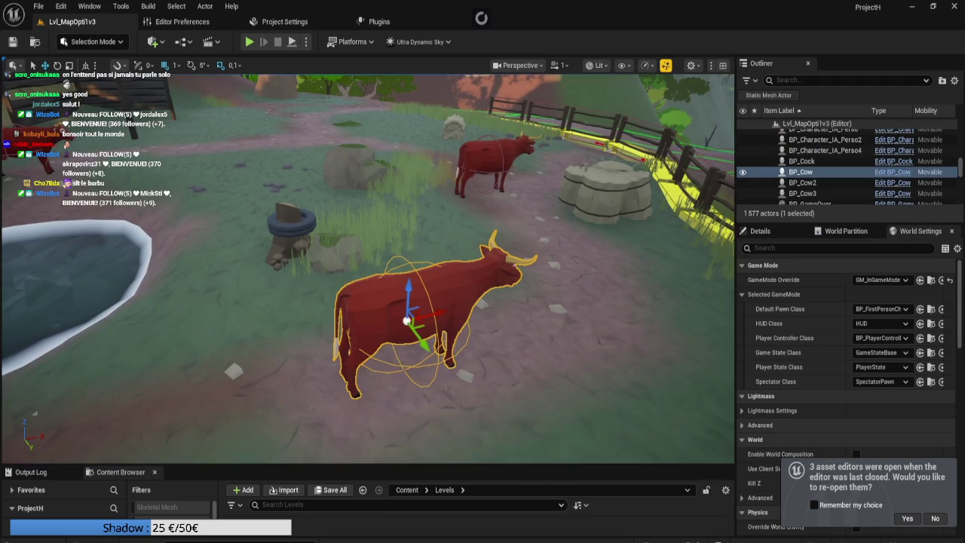
scroll(844, 362, down, 5)
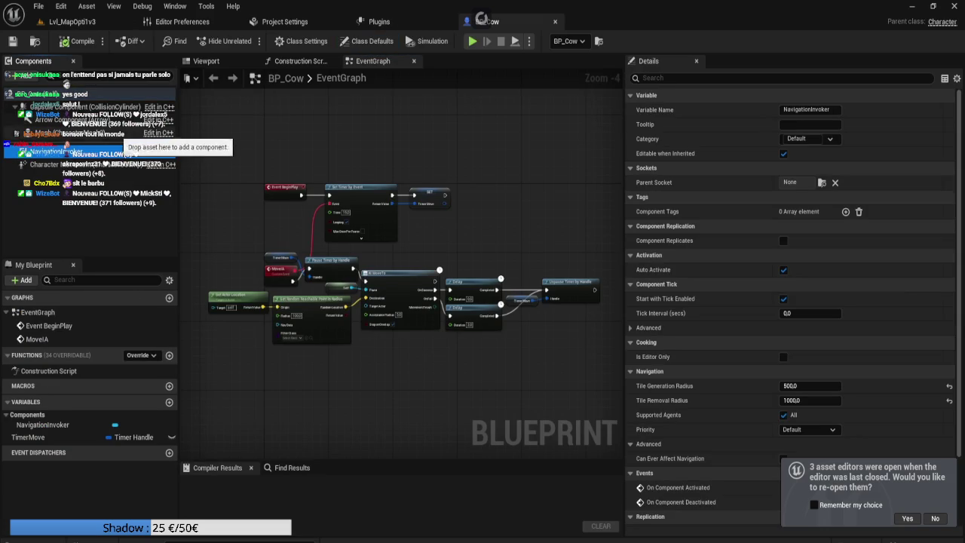
click(49, 133)
click(812, 298)
text(cow)
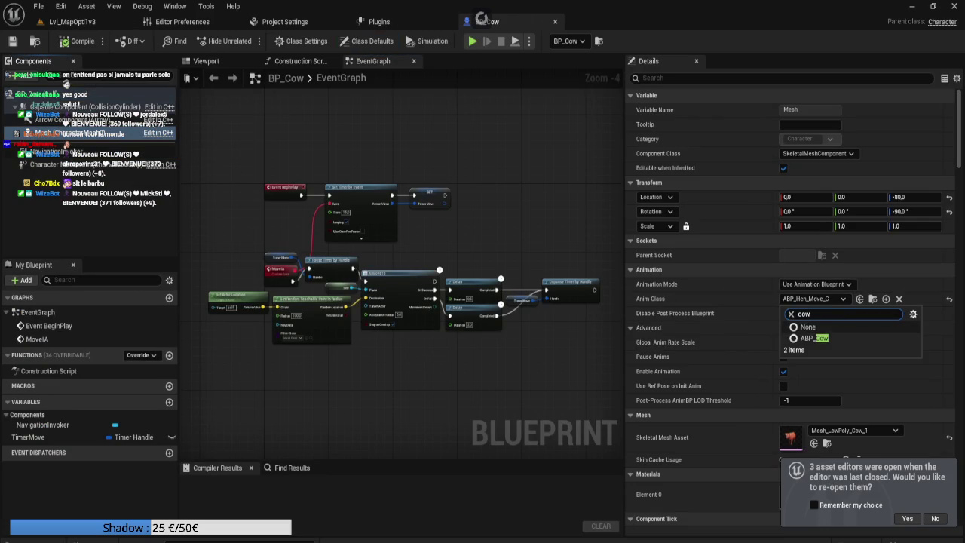
click(803, 338)
key(F7)
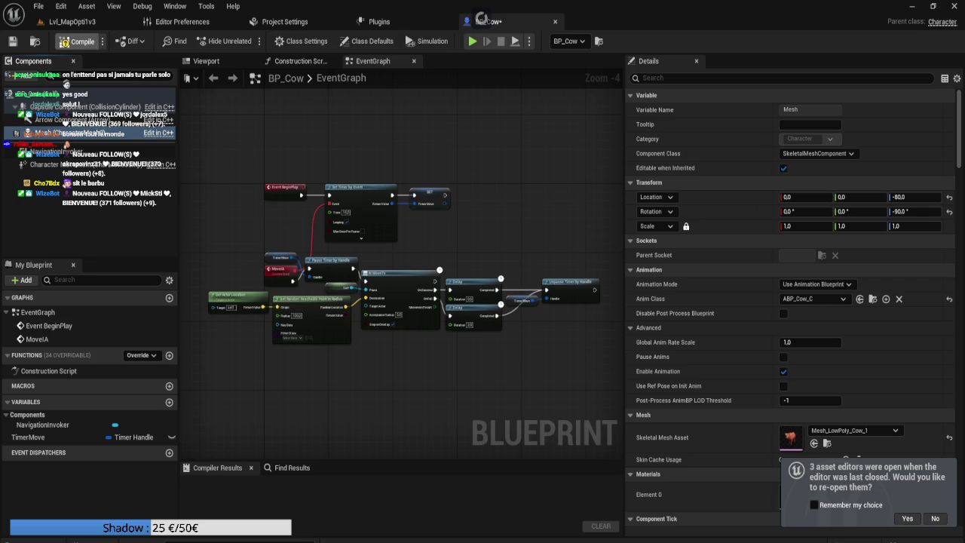
key(ctrl+Tab)
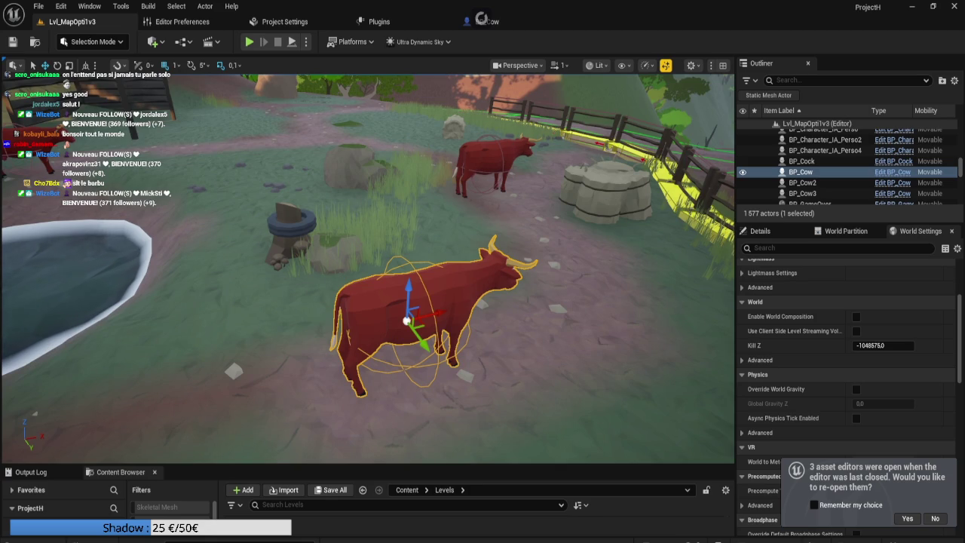
Alt-drag BP_Character_IA_Perso4 to duplicate it beside the bus shelter as BP_Character_IA_Perso5
scroll(368, 269, up, 5)
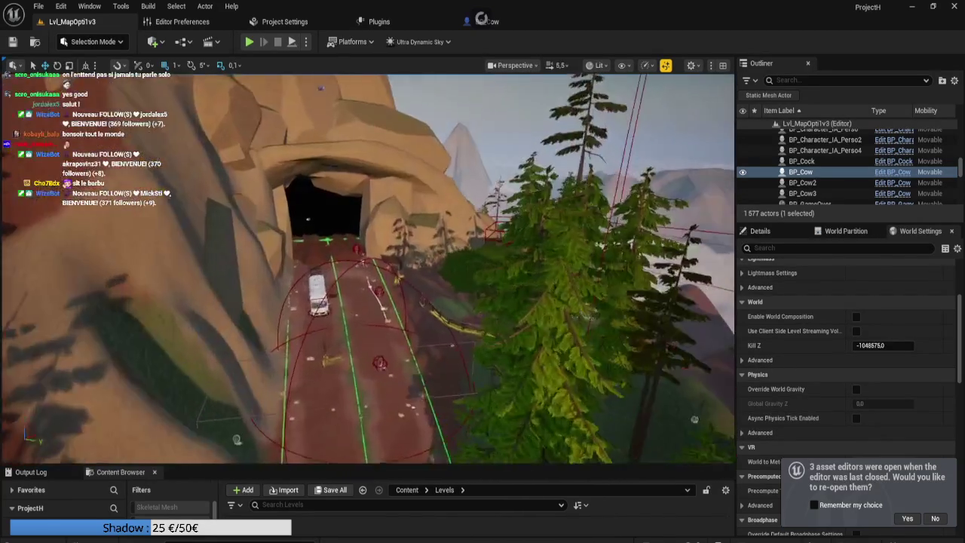
scroll(367, 269, down, 2)
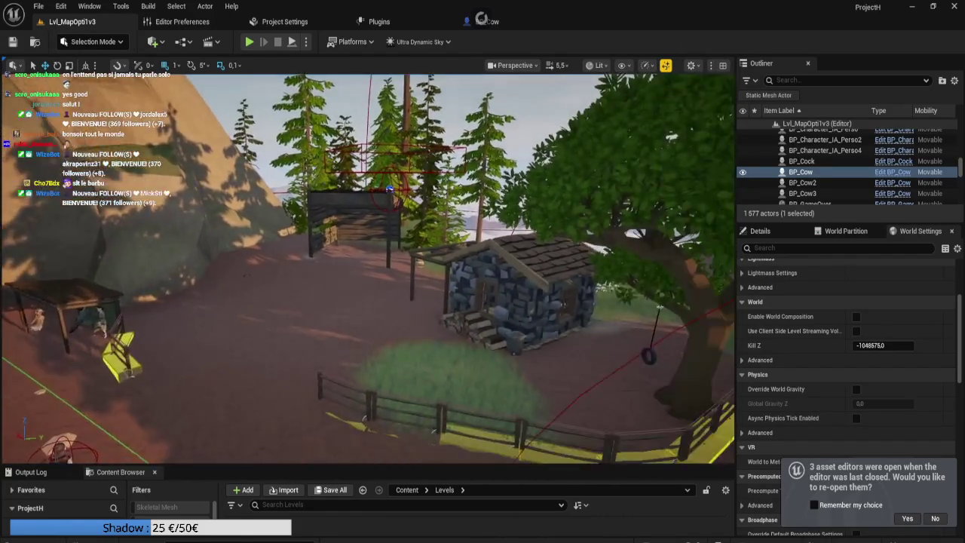
scroll(367, 268, down, 1)
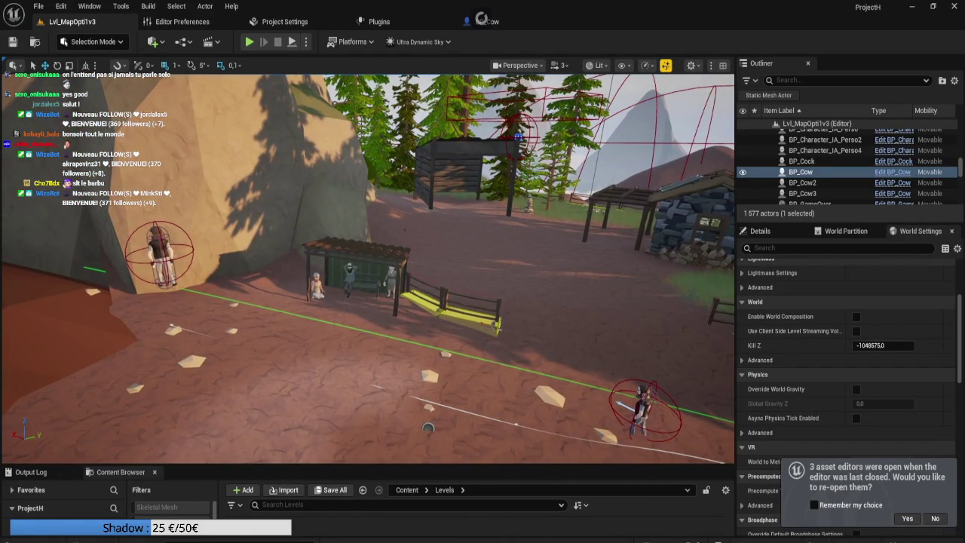
click(159, 252)
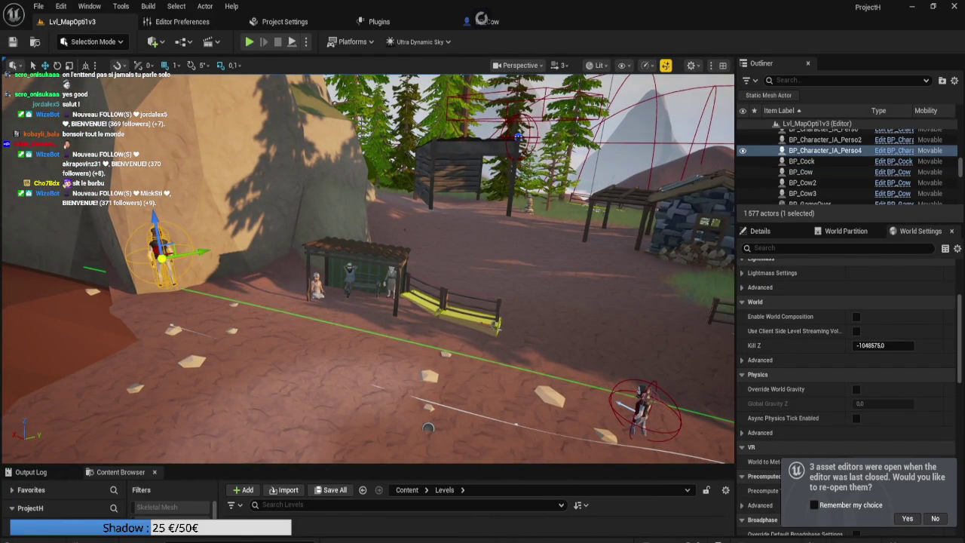
mouse_move(162, 256)
alt+mouse_down()
mouse_move(349, 292)
mouse_move(365, 255)
mouse_move(379, 309)
alt+mouse_up()
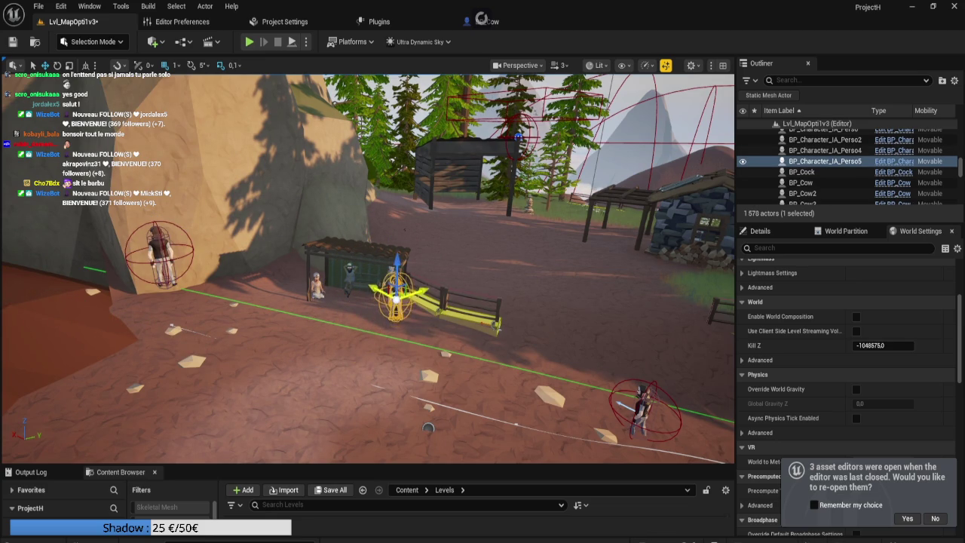
Rotate and nudge the copied villager into position by the shelter
key(f)
scroll(368, 269, down, 2)
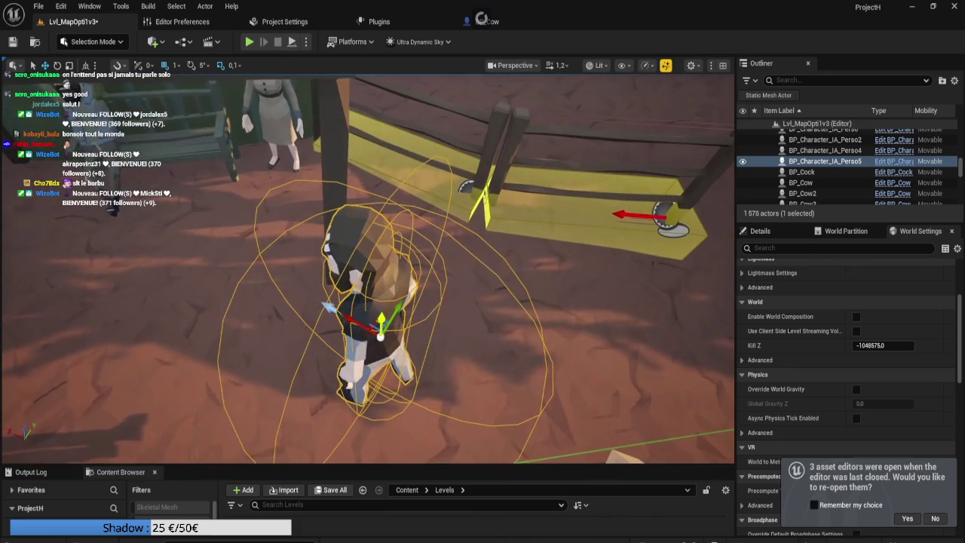
key(e)
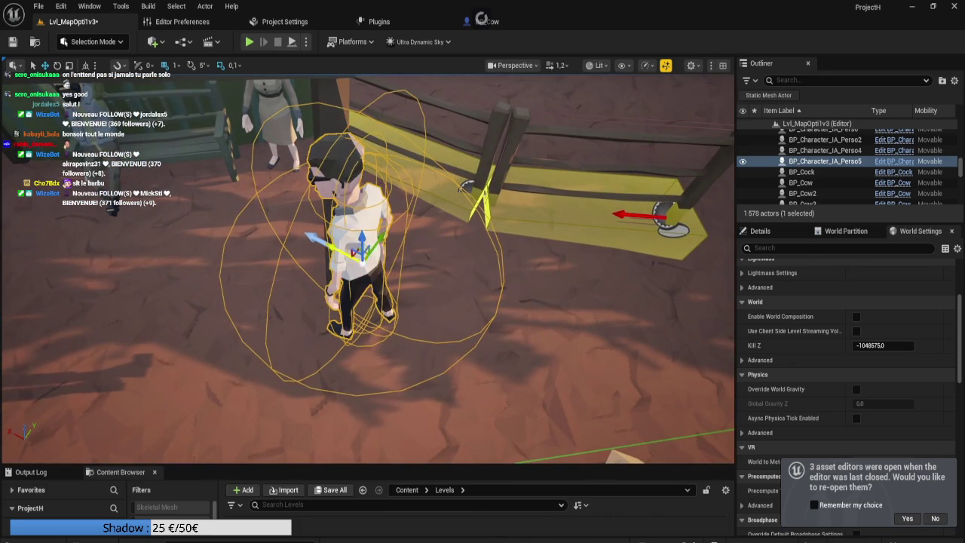
drag(331, 248, 219, 244)
key(w)
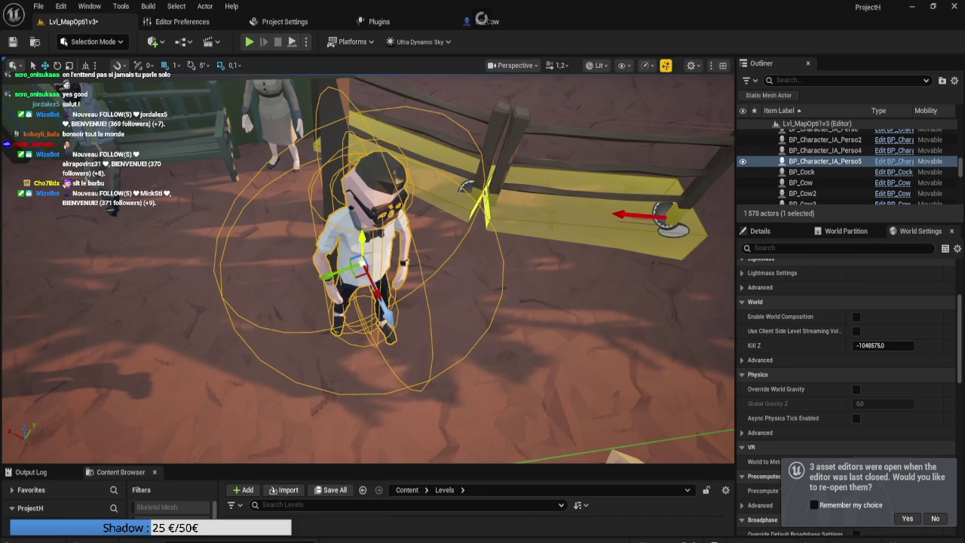
drag(371, 282, 371, 287)
scroll(844, 377, down, 3)
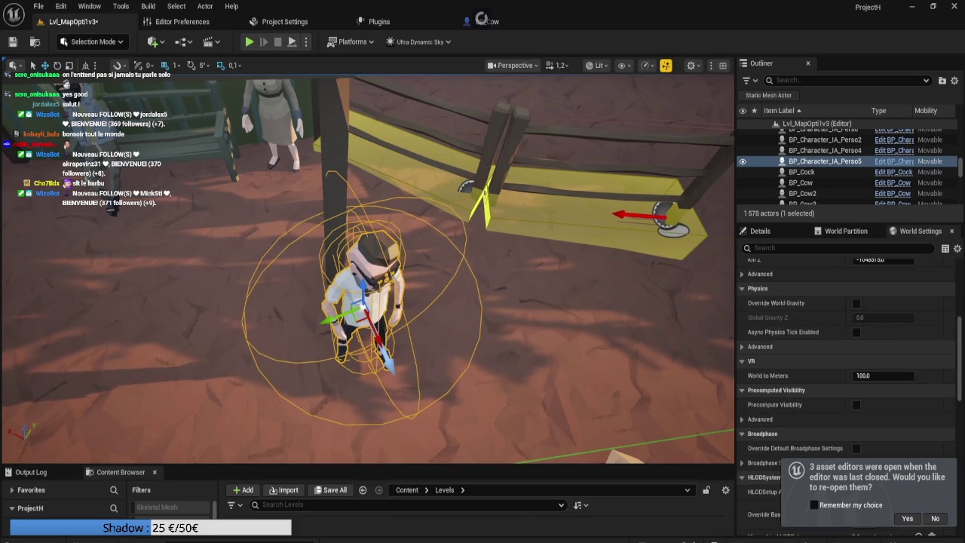
scroll(844, 377, up, 8)
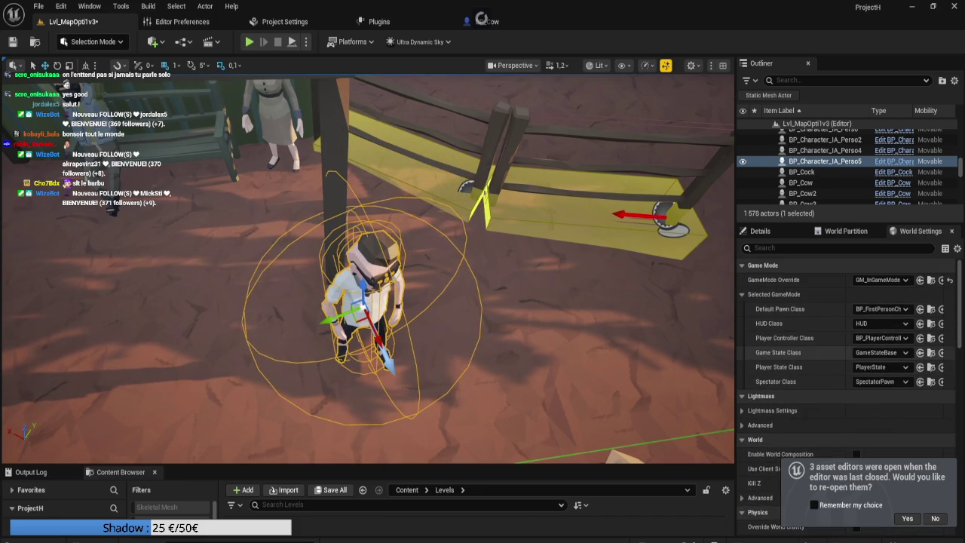
Enable Perso Random on the copy, clear its spline, and start Play In Editor
click(760, 230)
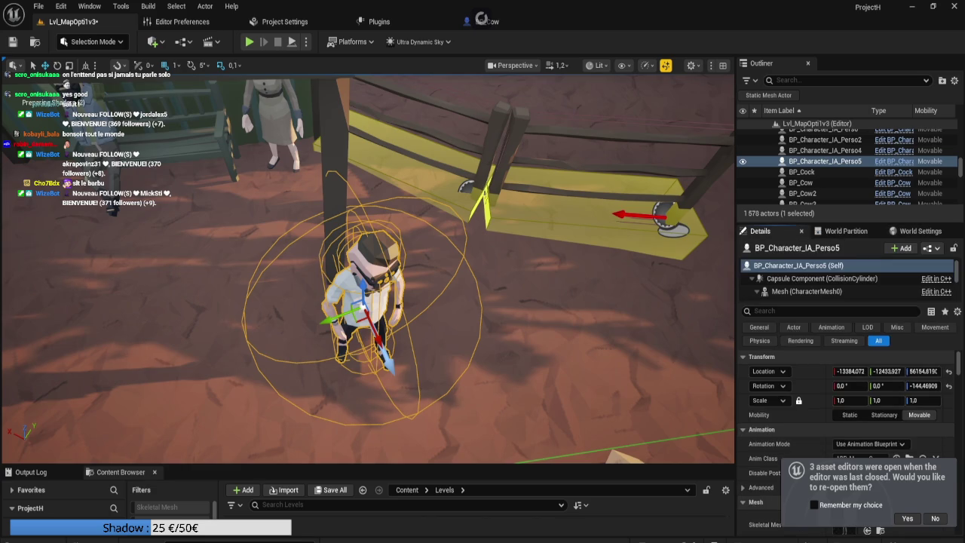
scroll(844, 399, down, 6)
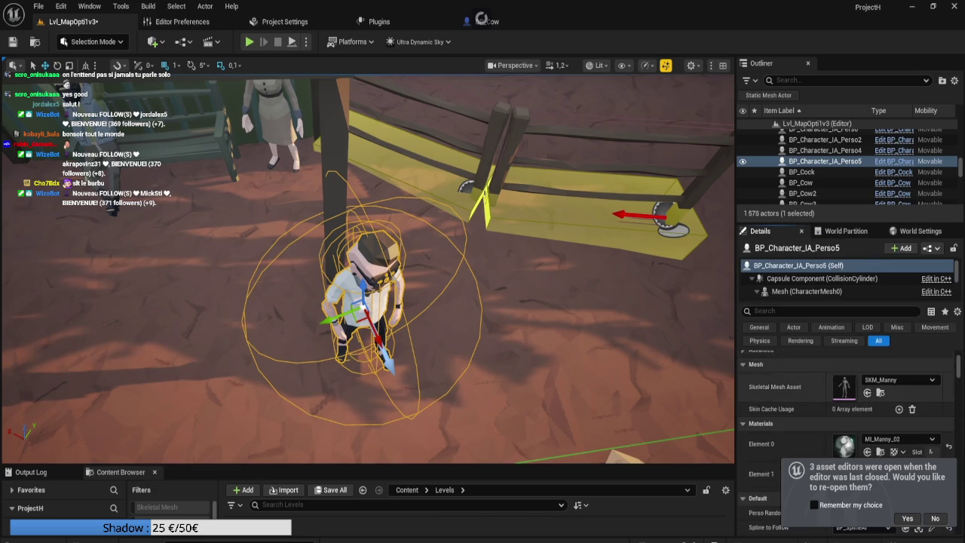
scroll(844, 400, down, 3)
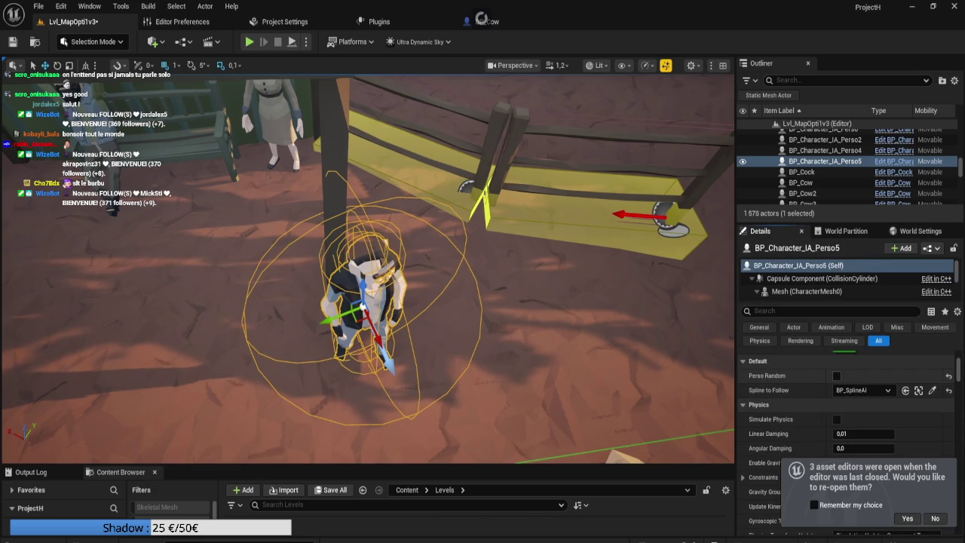
click(837, 376)
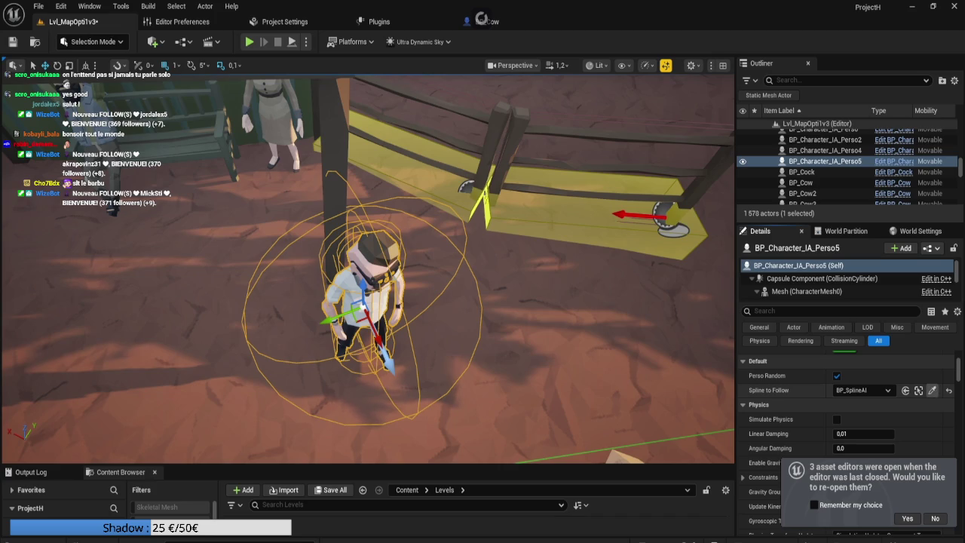
click(948, 389)
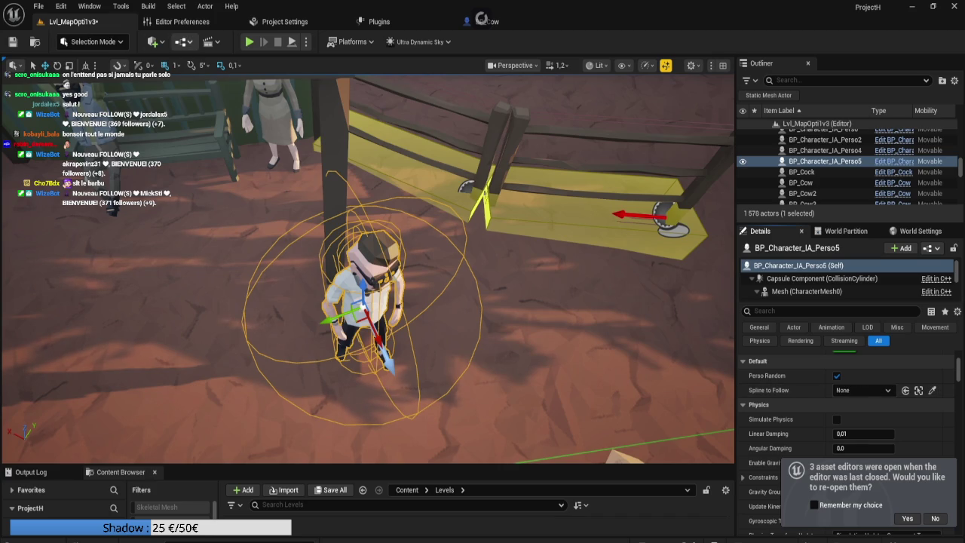
scroll(368, 269, down, 5)
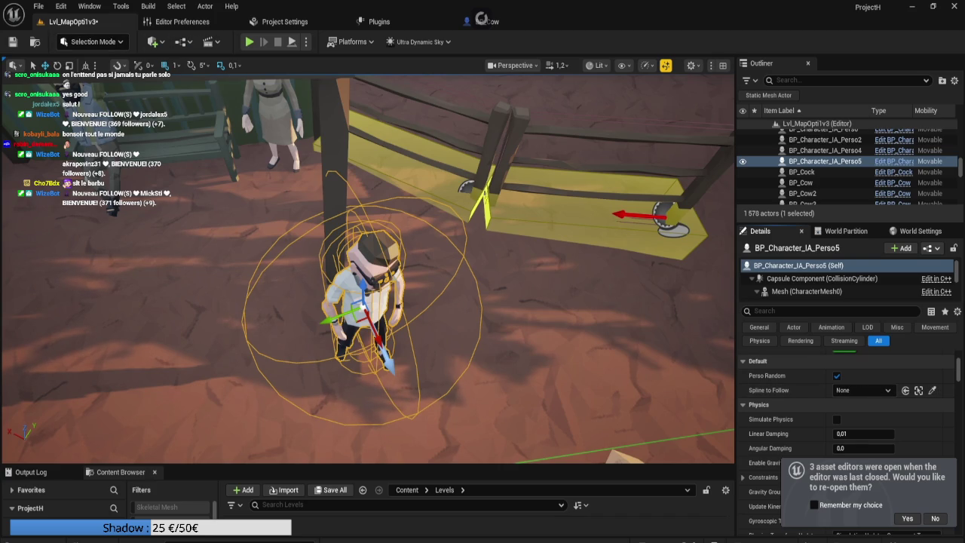
drag(368, 269, 332, 245)
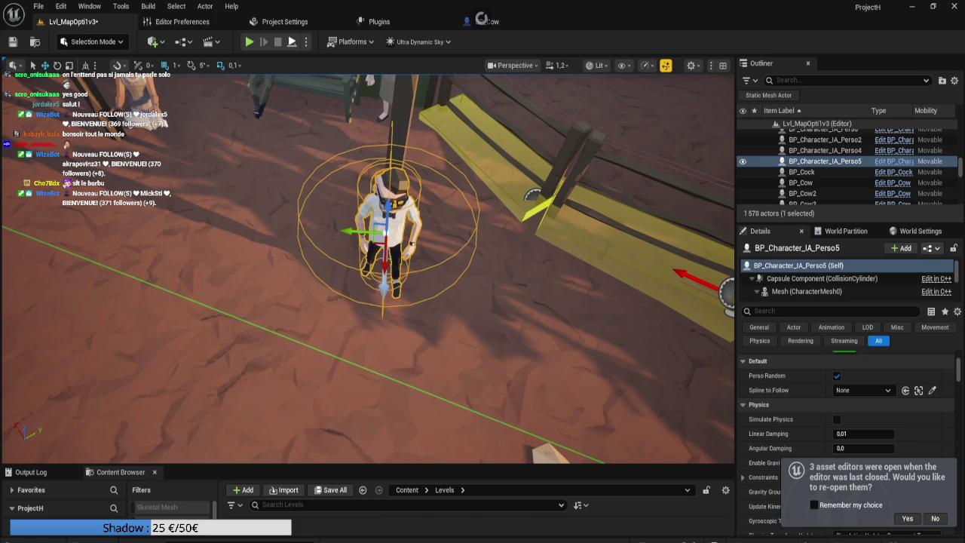
key(alt+p)
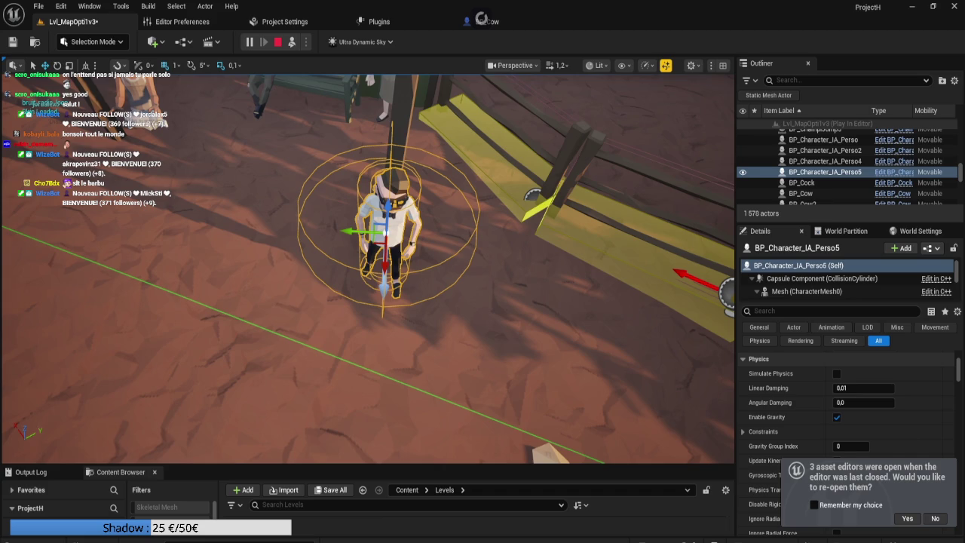
Eject to watch the running game, then stop it and close the Message Log
key(F8)
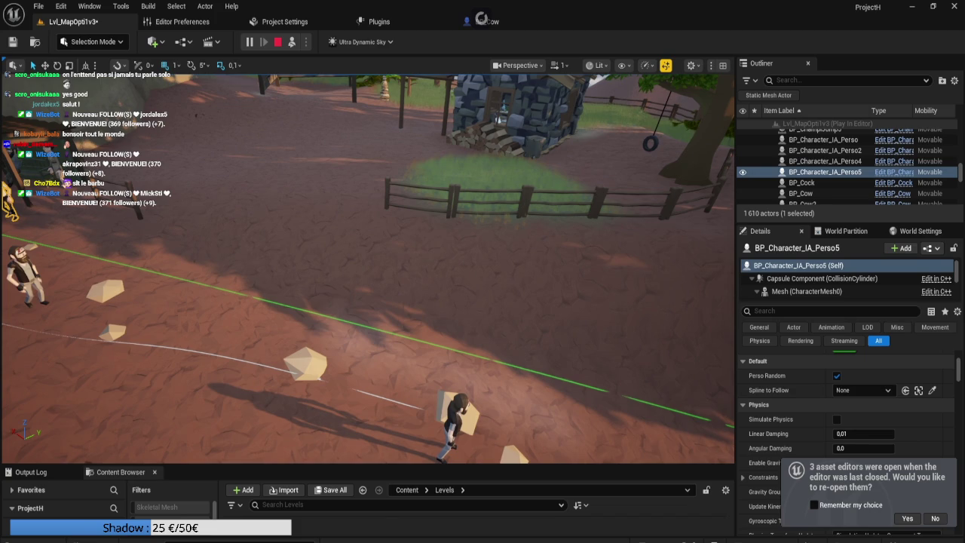
key(Escape)
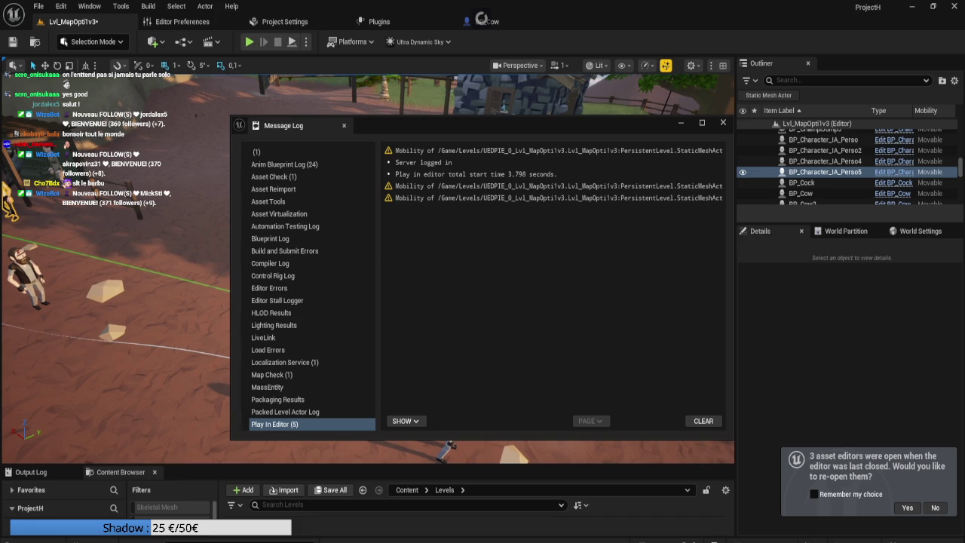
click(824, 172)
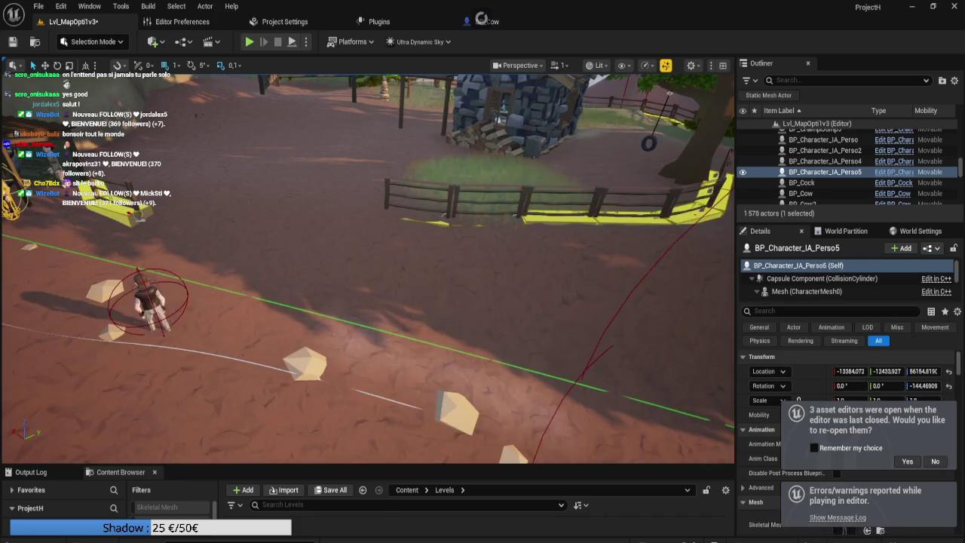
Fly to the cow pasture, focus the selection, and run and stop a second playtest
scroll(368, 269, up, 3)
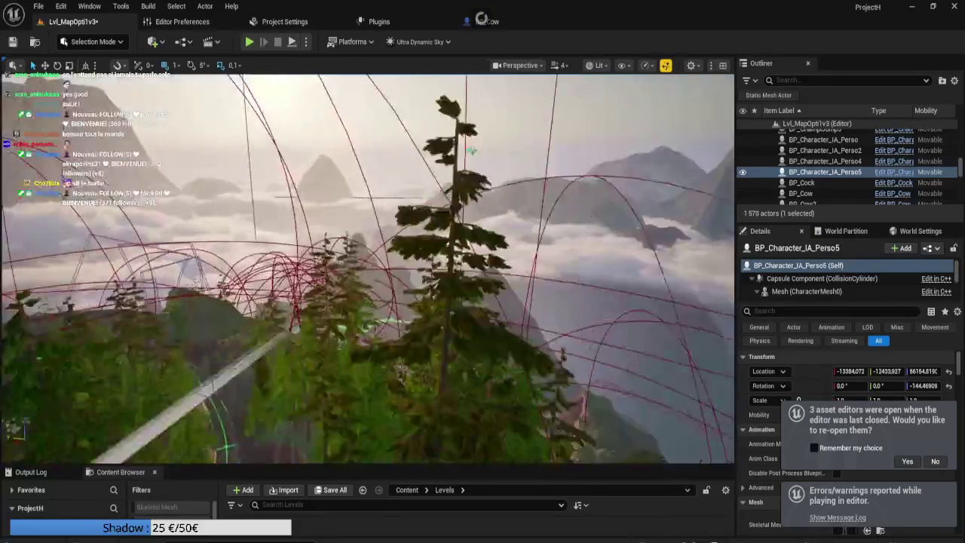
key(w)
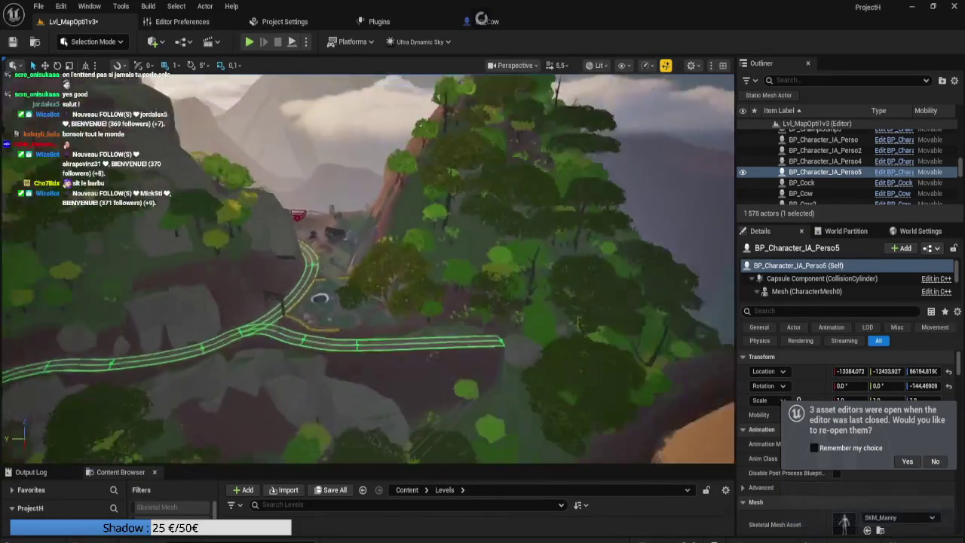
scroll(368, 268, down, 2)
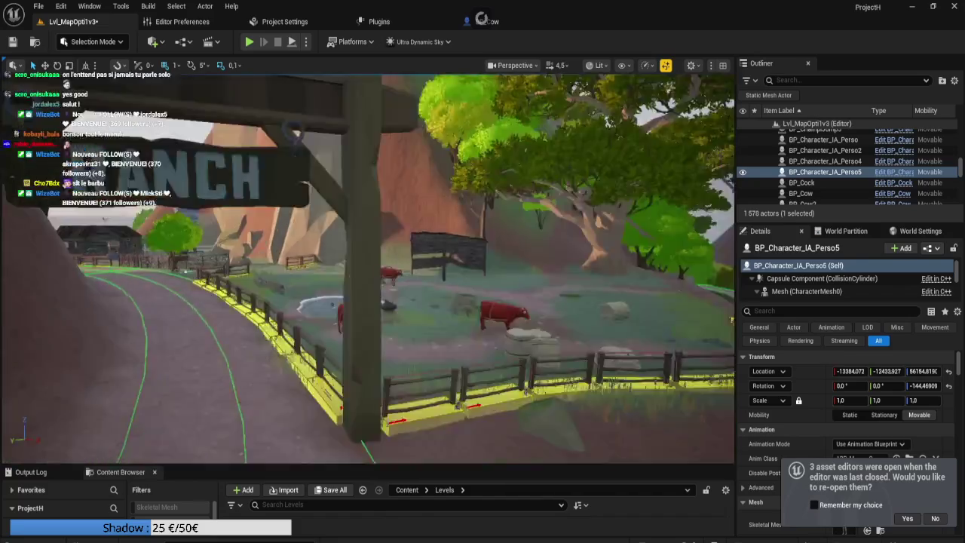
scroll(368, 268, down, 1)
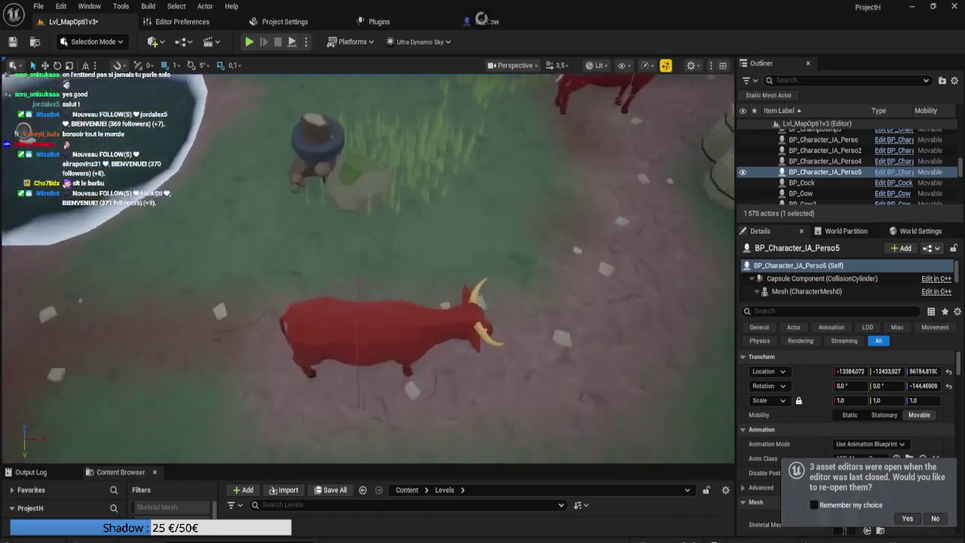
key(f)
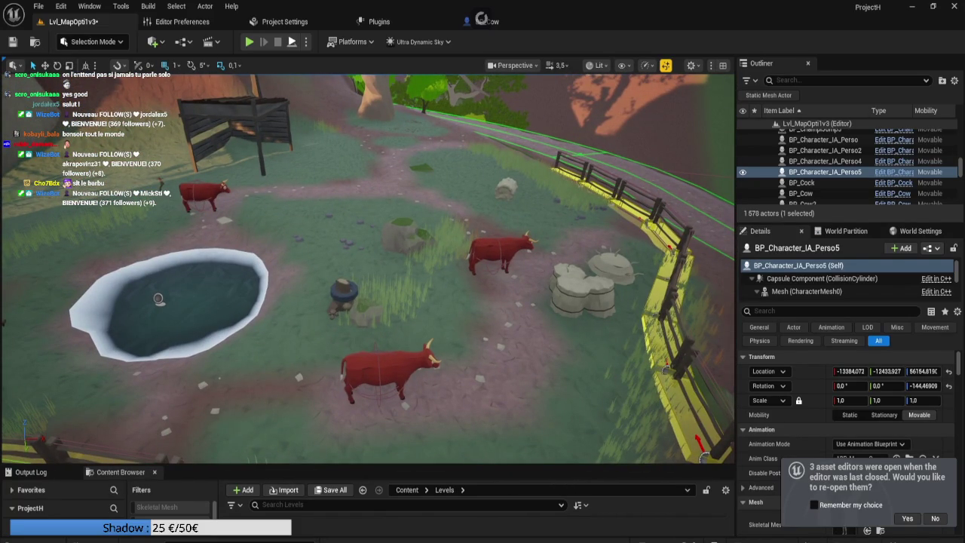
key(alt+p)
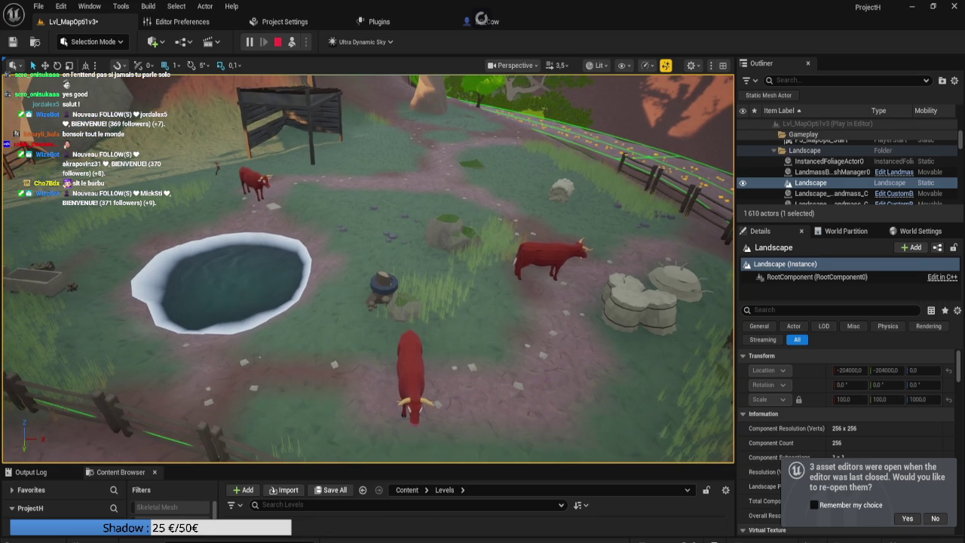
key(Escape)
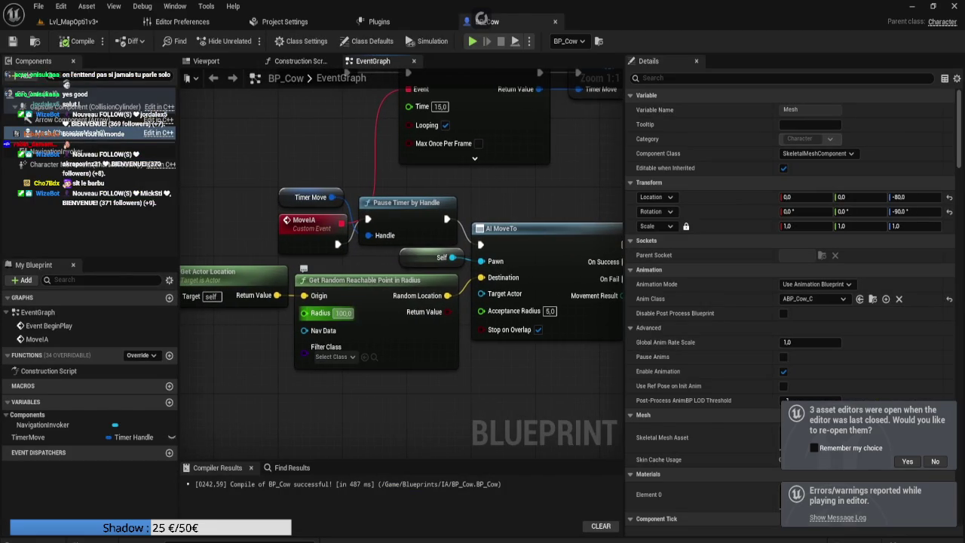
Set the Get Random Reachable Point Radius to 1000 and compile BP_Cow
click(339, 313)
text(1000)
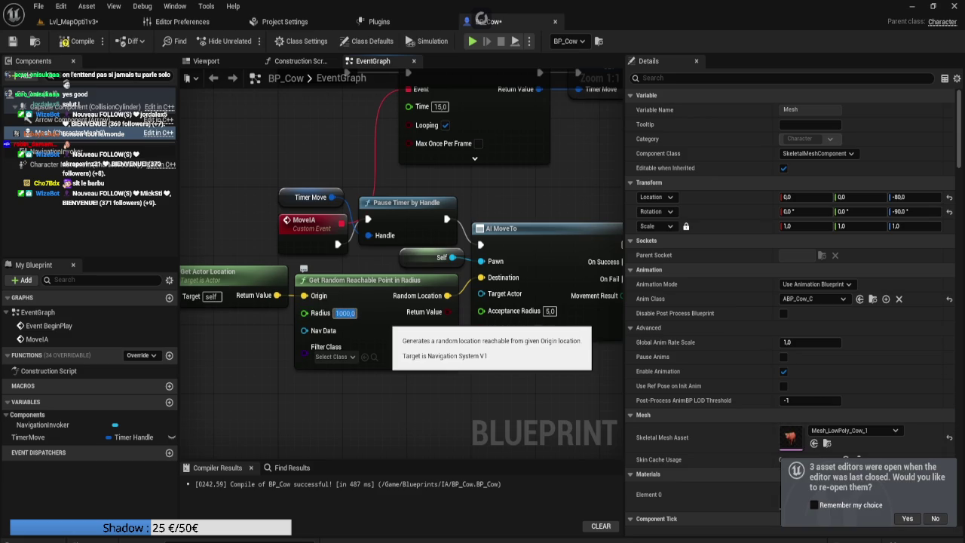
mouse_move(617, 383)
mouse_down()
mouse_move(562, 367)
mouse_move(368, 352)
mouse_move(532, 426)
mouse_up()
key(F7)
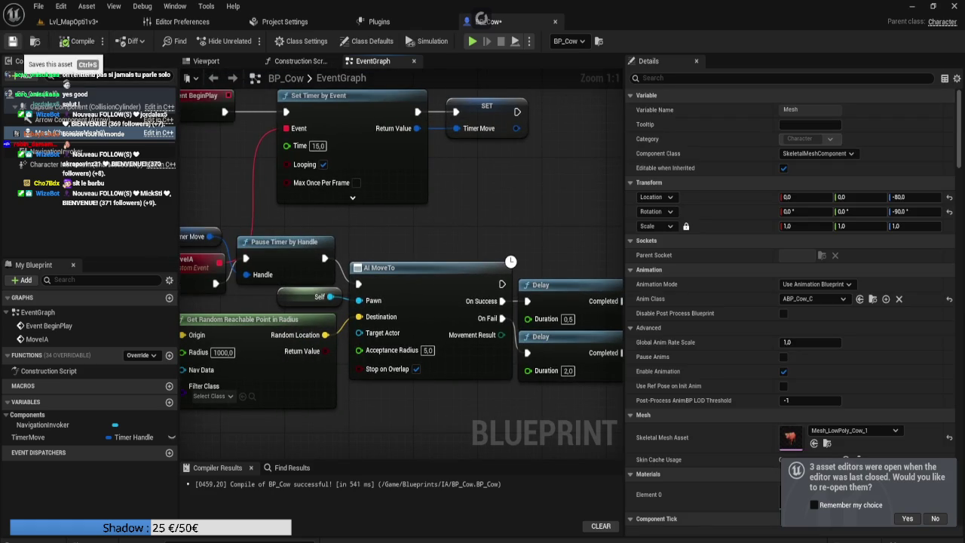
Confirm Character Movement Max Walk Speed at 100 cm/s, save BP_Cow, and return to the level
click(45, 163)
scroll(797, 216, down, 3)
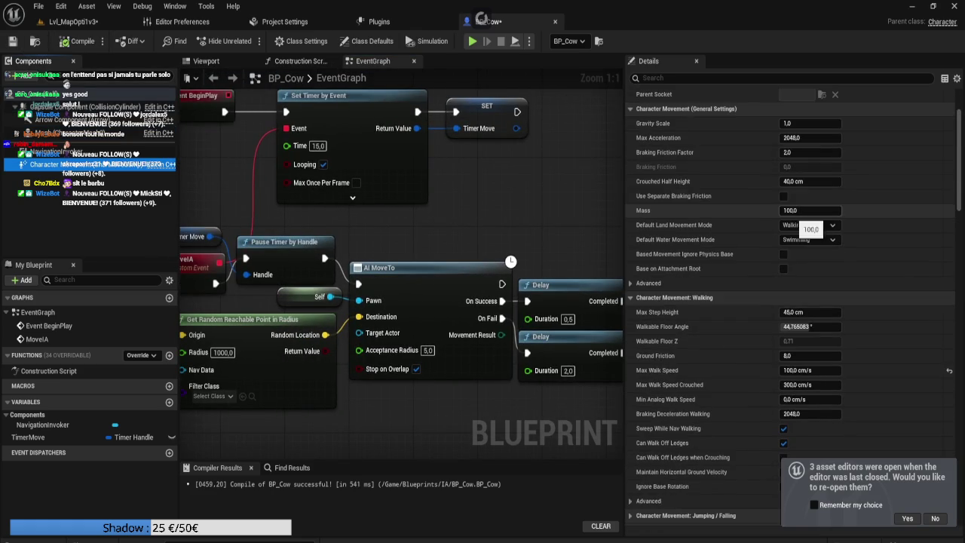
scroll(799, 226, down, 4)
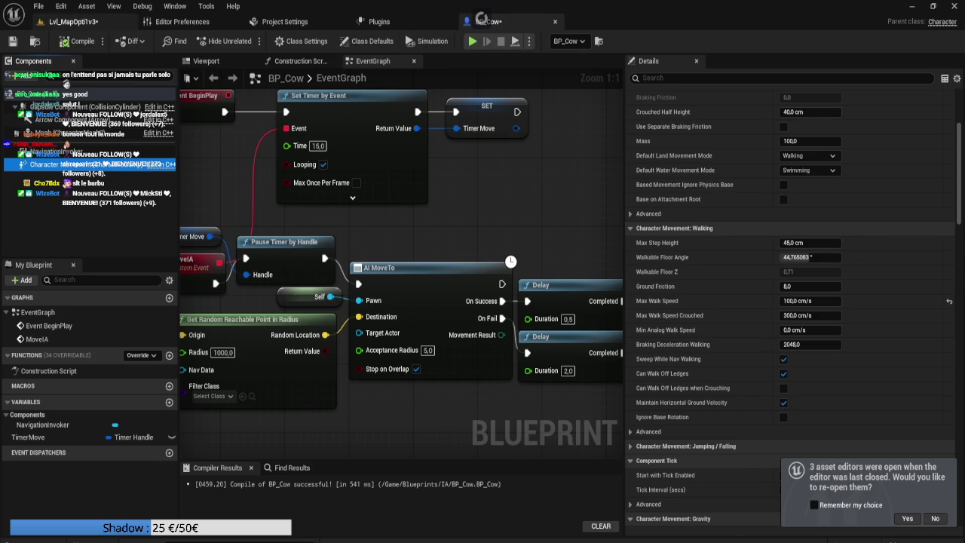
click(74, 21)
click(490, 21)
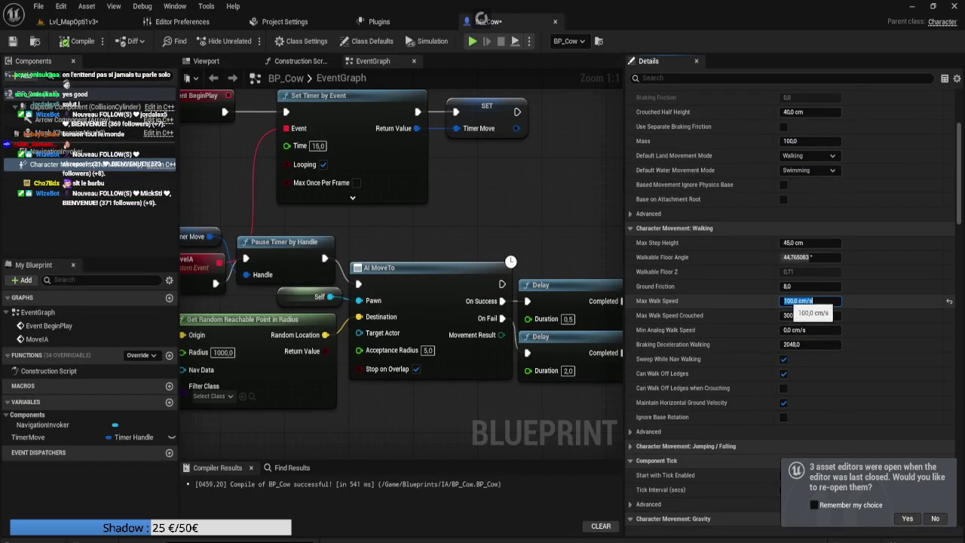
click(785, 301)
key(Return)
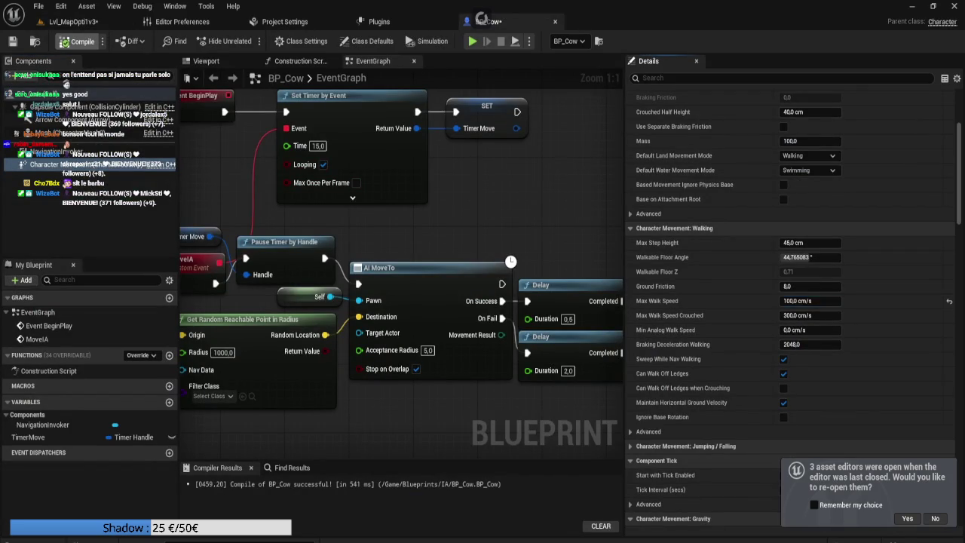
key(ctrl+s)
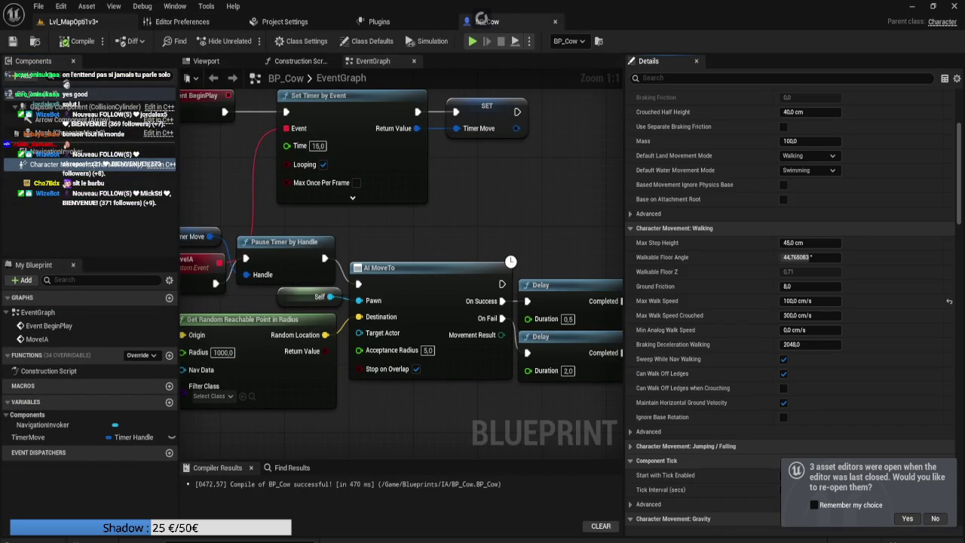
click(98, 23)
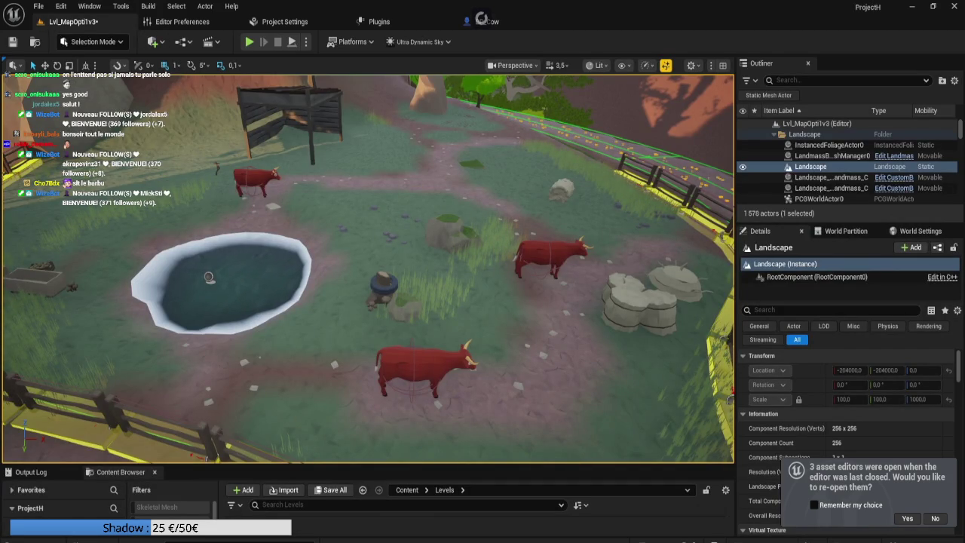
Enlarge the Content Browser and open BS_Cow from LowPoly_Farm_animals > Animations > Cows > Cow
drag(369, 464, 370, 238)
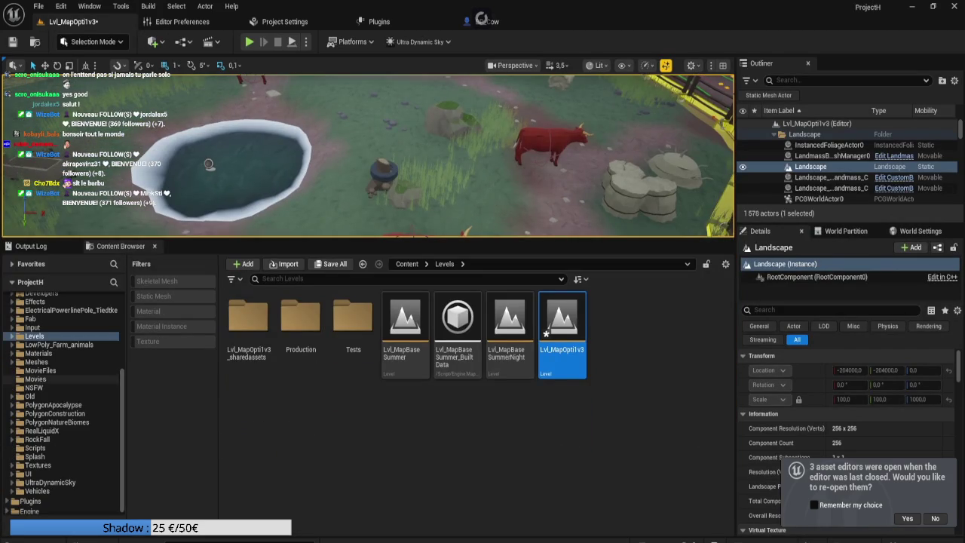
scroll(64, 369, up, 2)
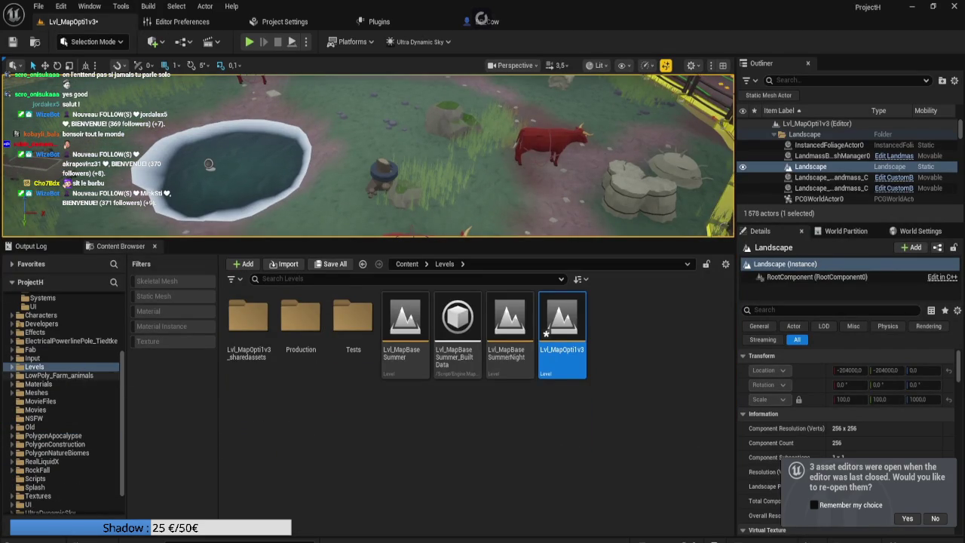
click(59, 375)
double_click(300, 316)
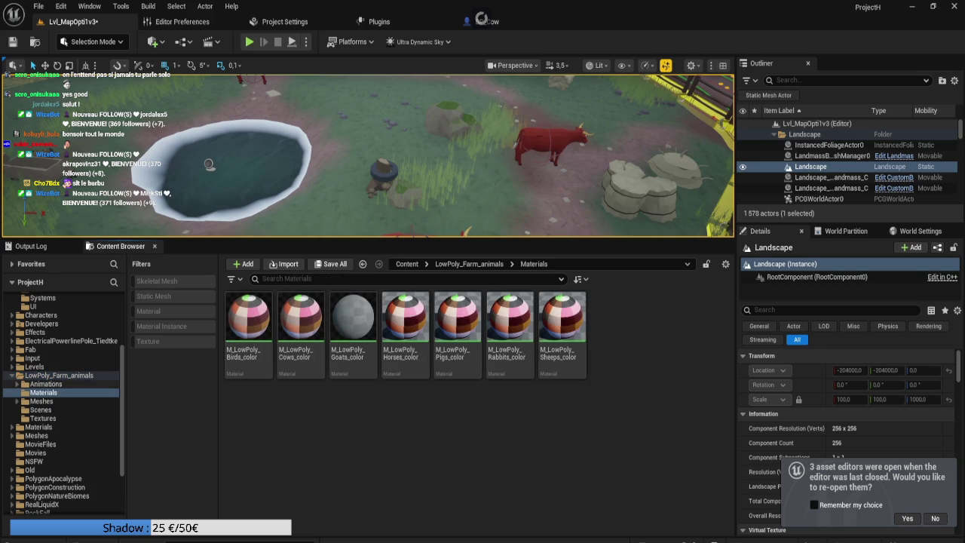
click(45, 383)
double_click(300, 316)
click(353, 316)
double_click(352, 316)
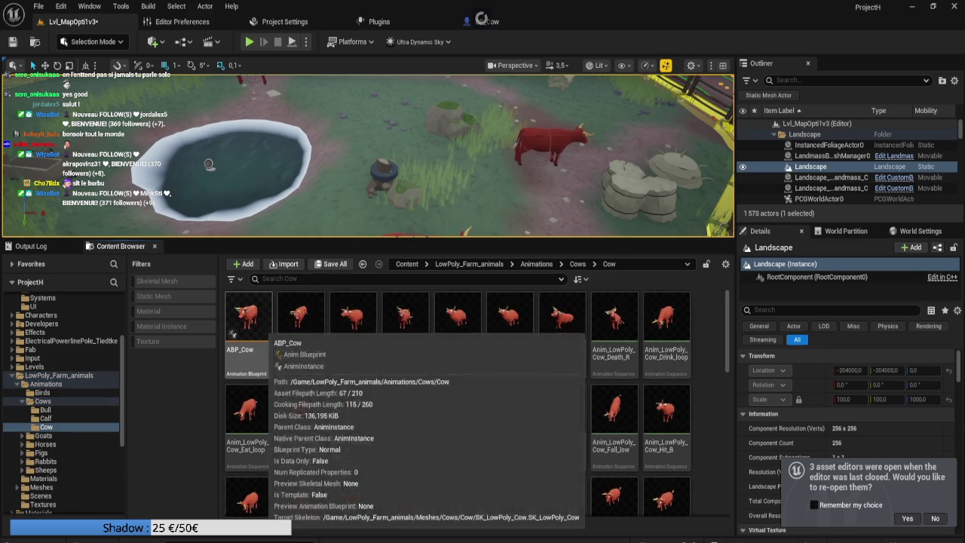
scroll(476, 404, down, 10)
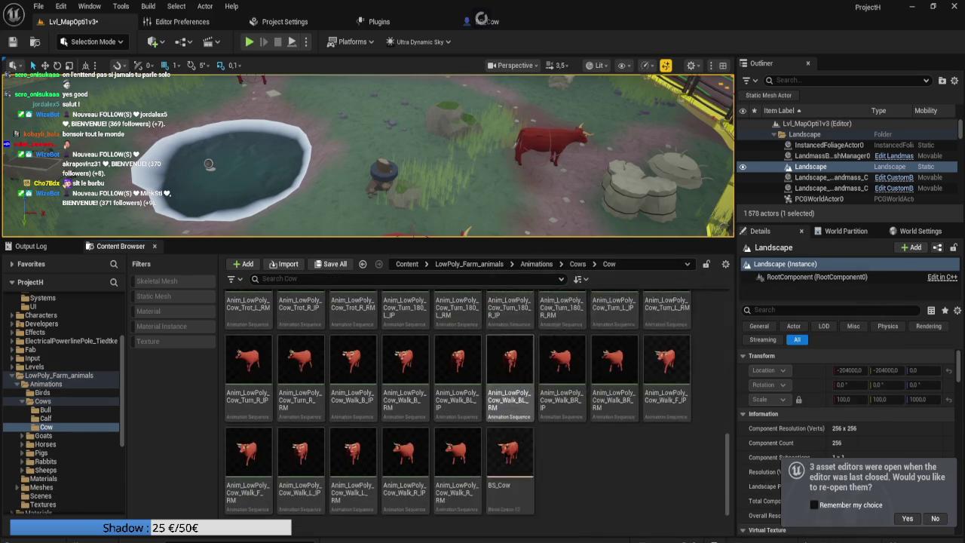
double_click(510, 452)
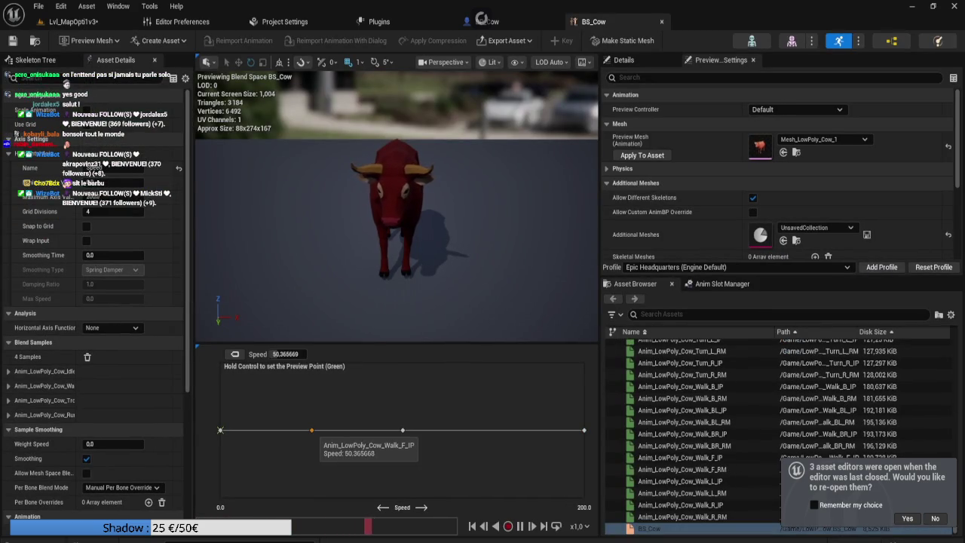
Set the second blend sample's Speed to 100 in BS_Cow
drag(306, 430, 255, 429)
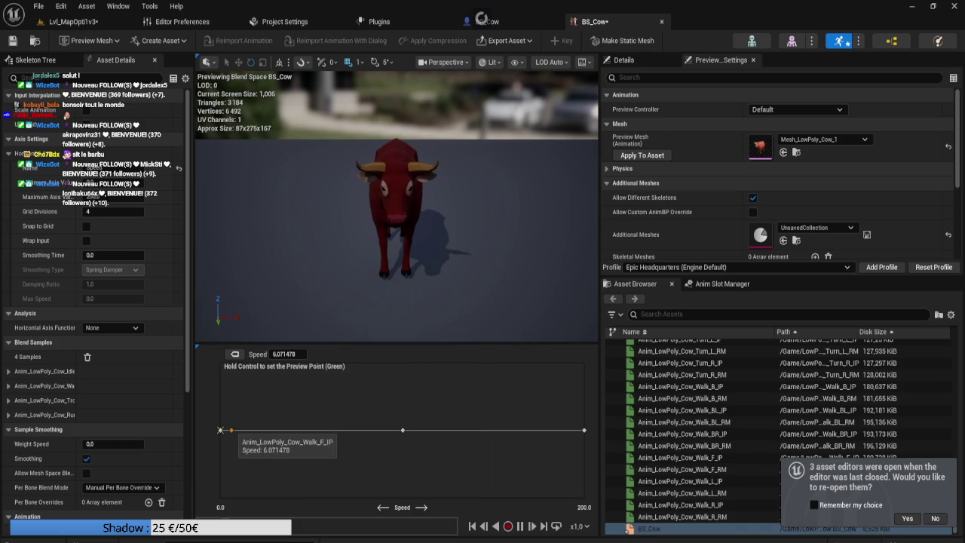
key(ctrl+z)
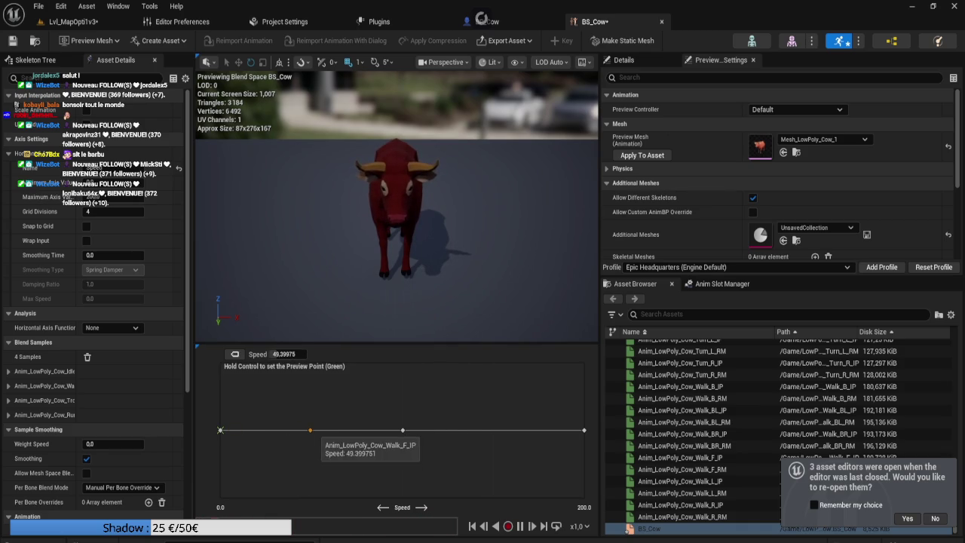
click(286, 354)
text(100)
key(Return)
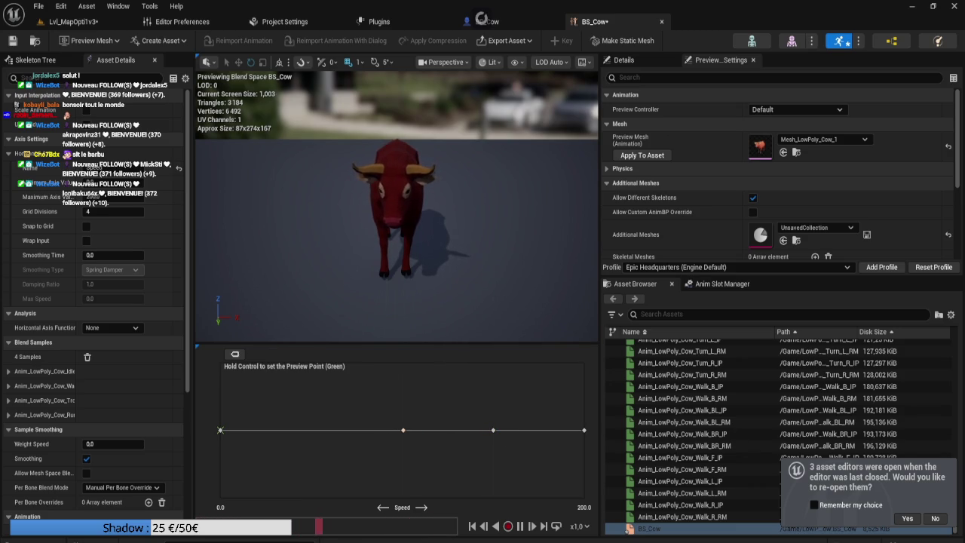
mouse_move(403, 430)
mouse_move(494, 430)
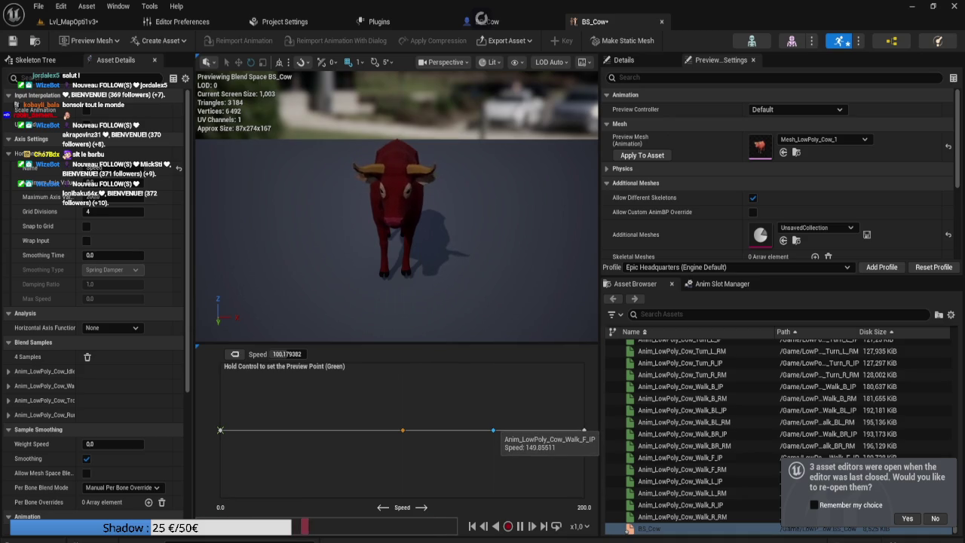
mouse_move(550, 542)
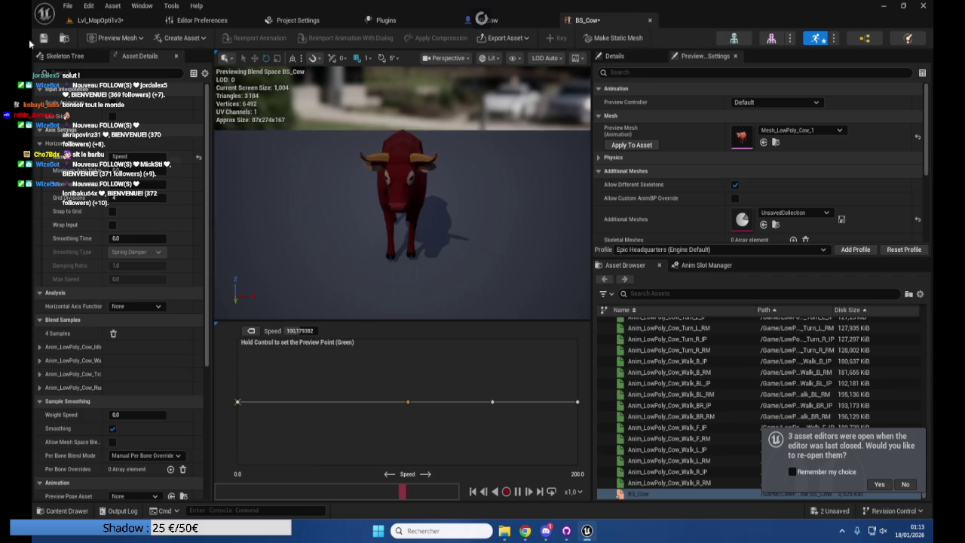
Save BS_Cow and return to the farm level, pulling the camera back for an overview
key(ctrl+s)
key(super+alt+f)
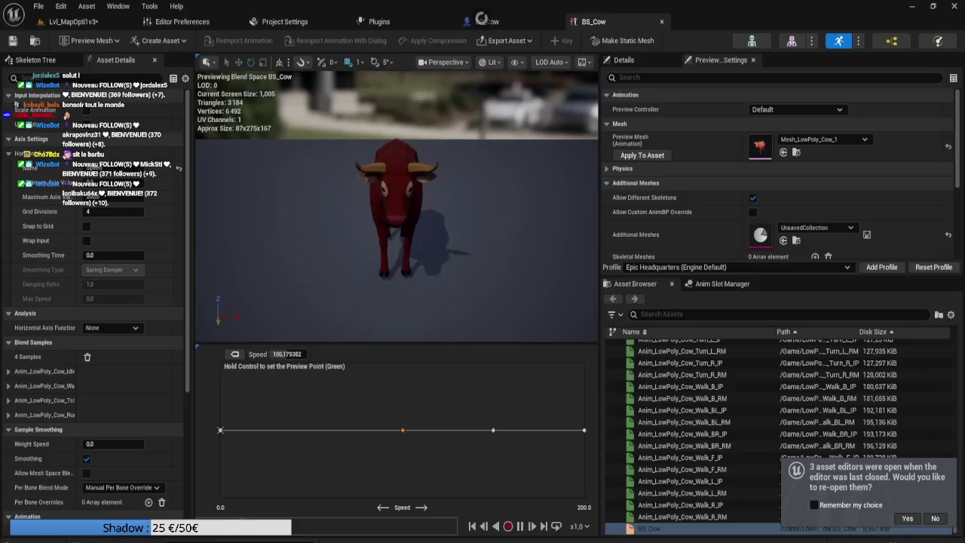
click(75, 21)
mouse_move(209, 163)
mouse_down()
mouse_move(341, 215)
mouse_move(375, 212)
mouse_up()
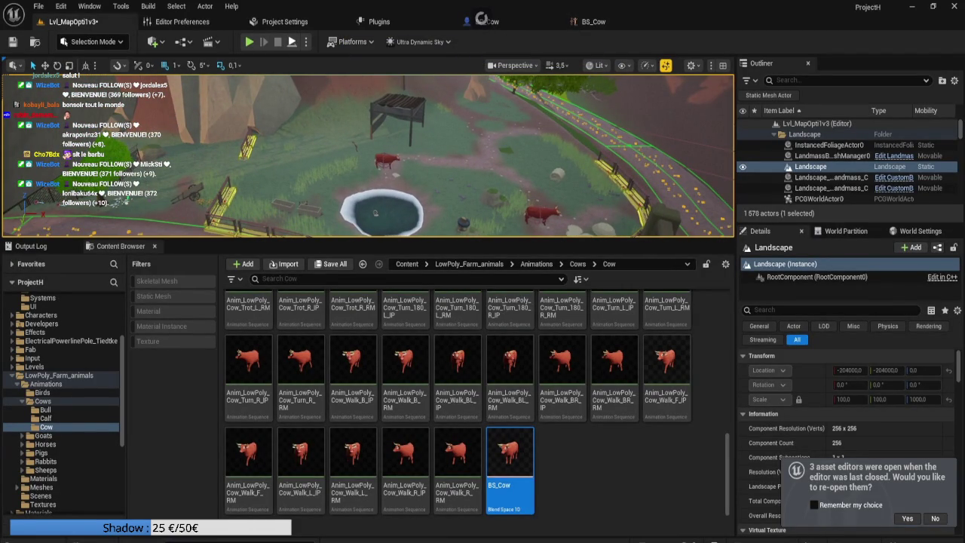
Run a brief Play In Editor session to watch the cows wander, then stop it
key(alt+p)
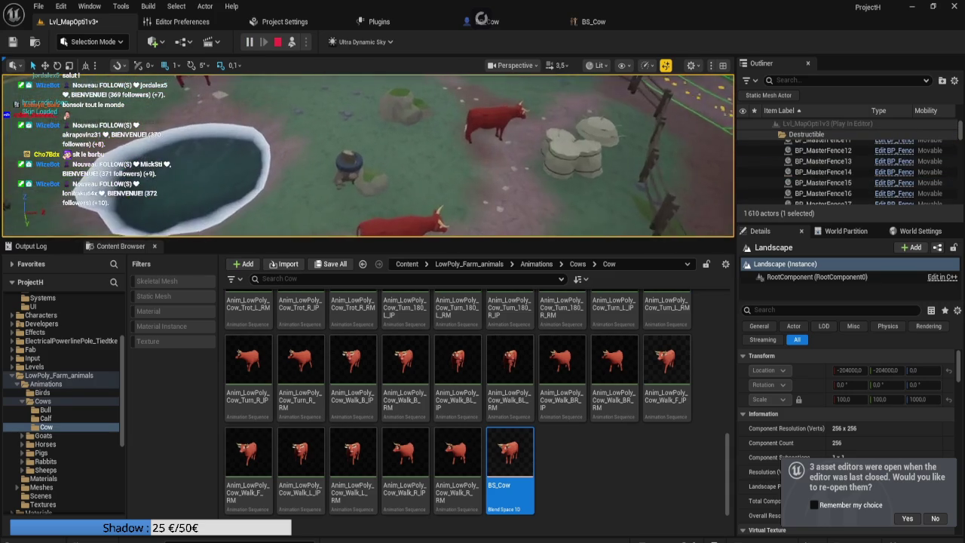
key(Escape)
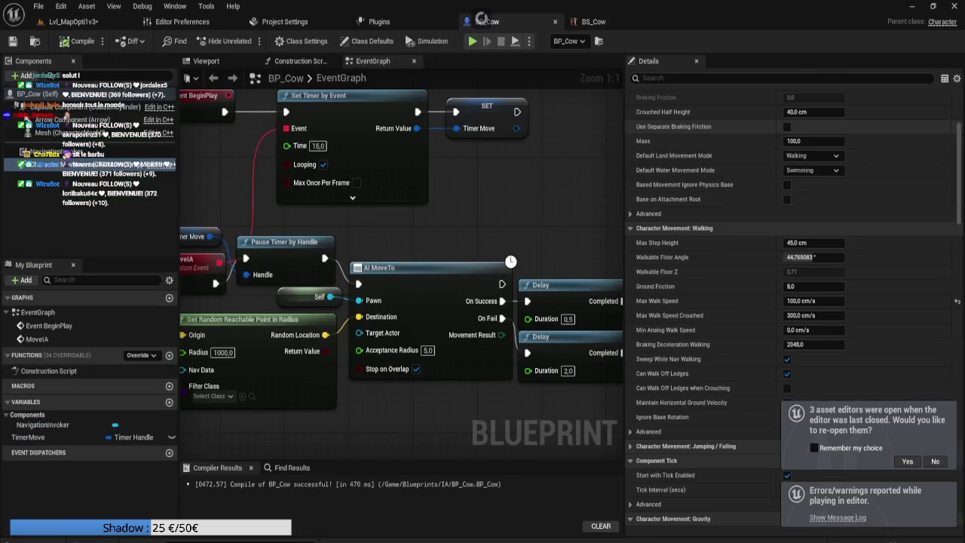
Set BP_Cow's Set Timer by Event Time to 5 seconds and return to the farm level
drag(316, 145, 309, 146)
text(5)
key(Return)
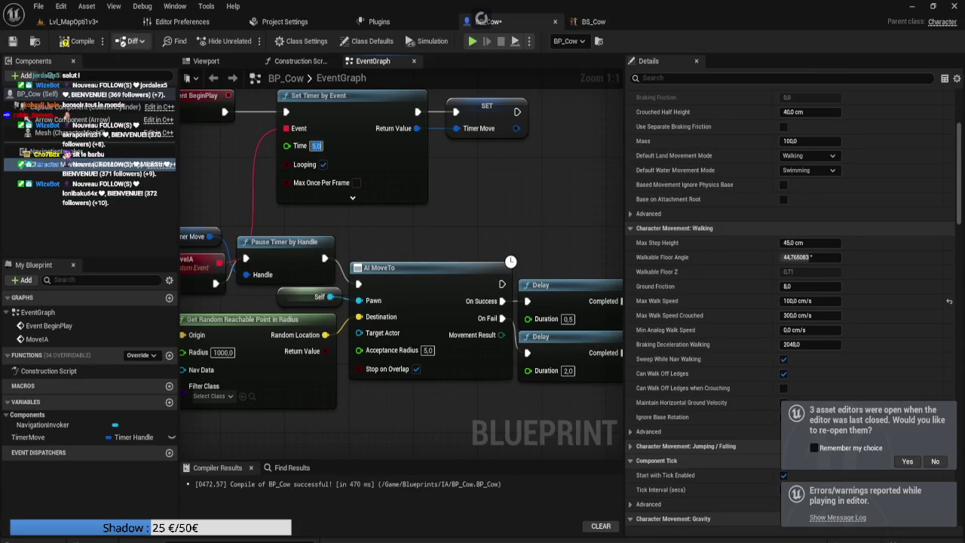
click(74, 21)
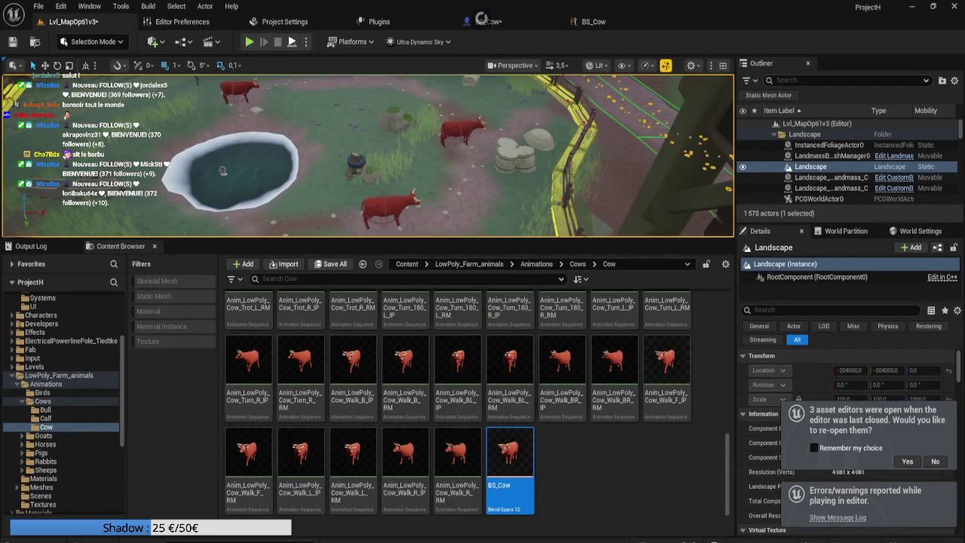
Playtest the farm, fly to the pond, select its water body BP_WaterBody6, then stop
key(alt+p)
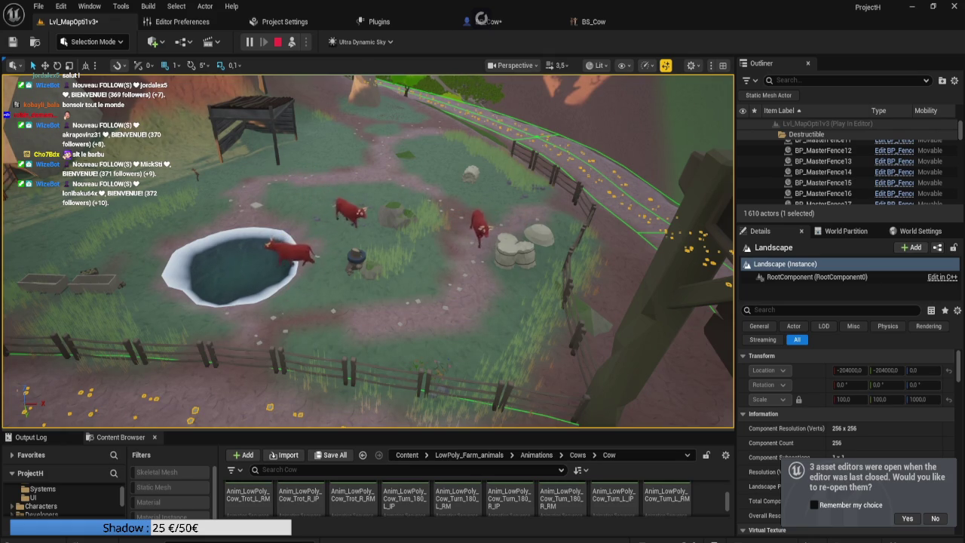
key(s)
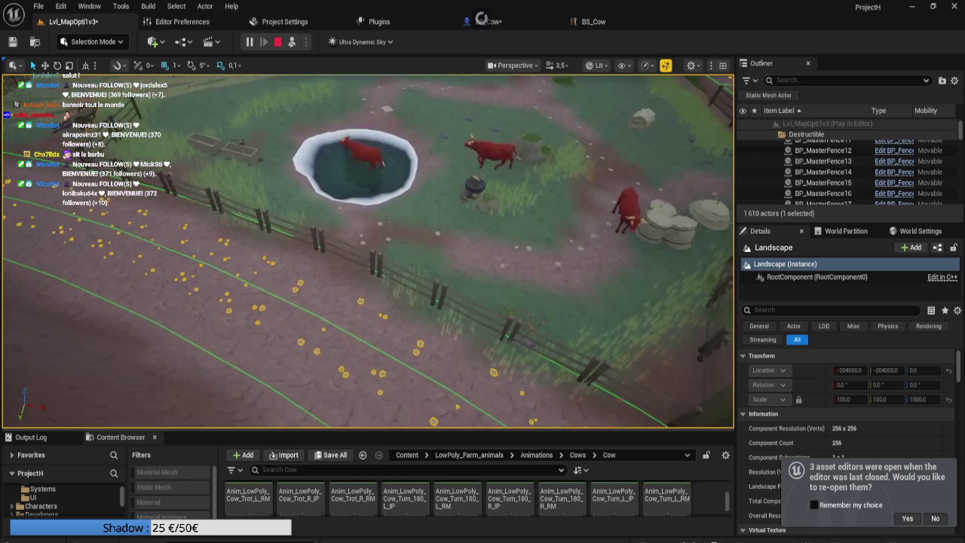
key(w)
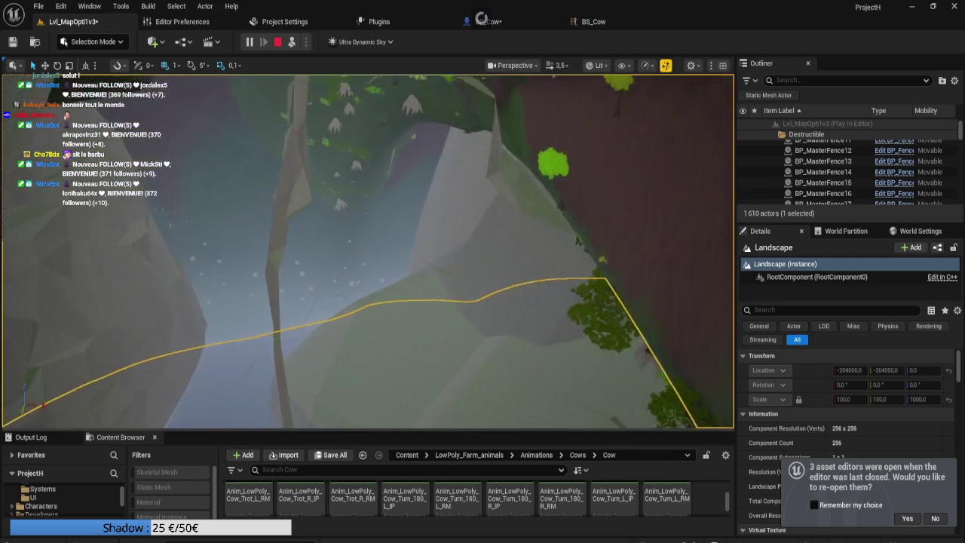
key(s)
key(w)
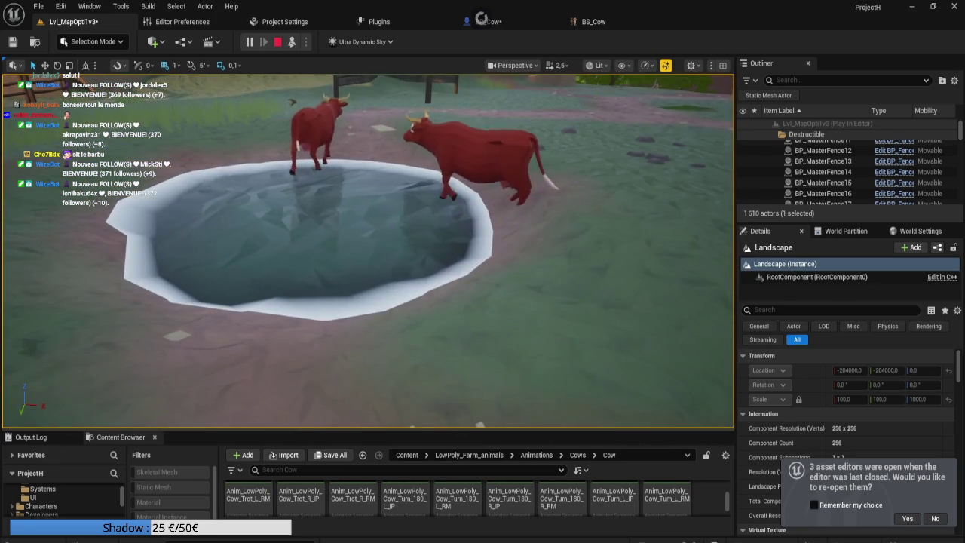
click(301, 241)
key(Escape)
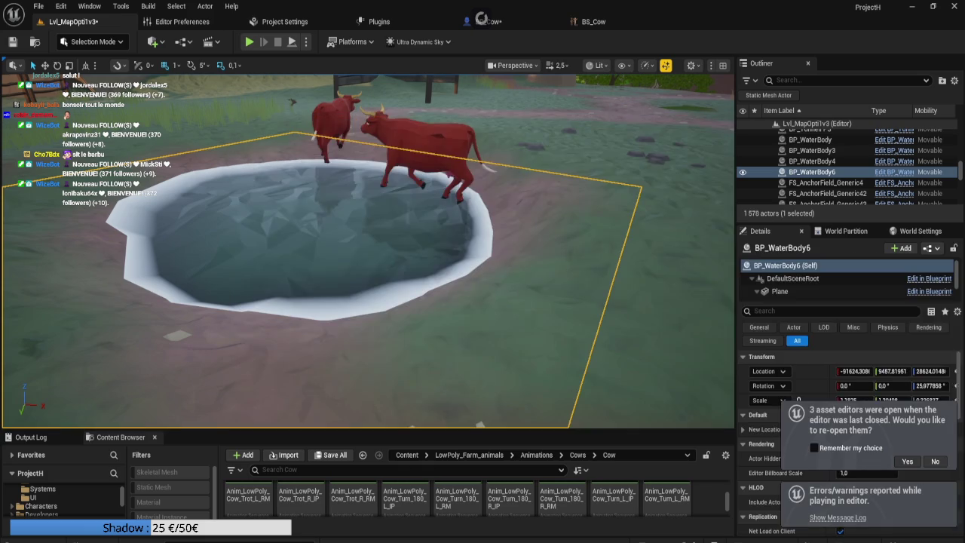
Frame the pond's water body and browse its Details, expanding the advanced actor settings
key(f)
scroll(799, 377, down, 5)
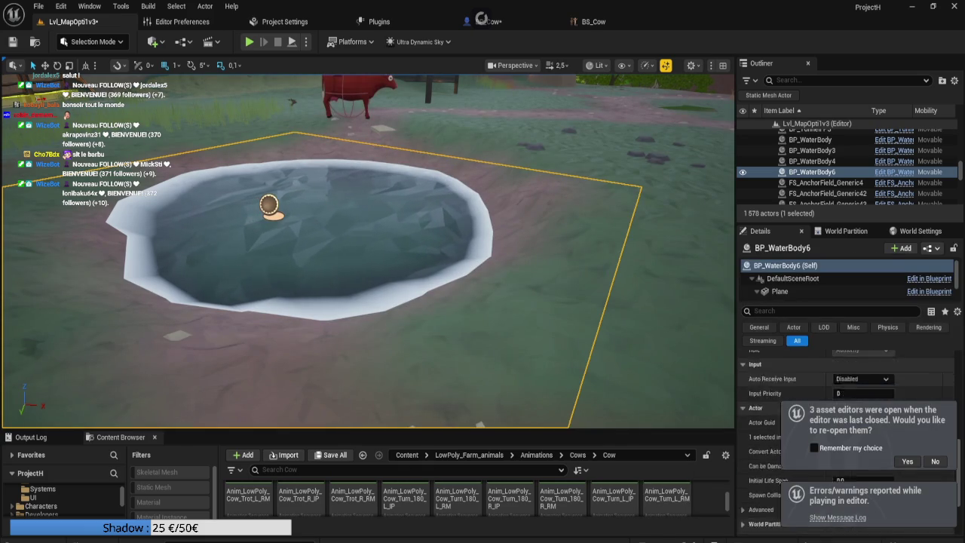
scroll(799, 377, up, 5)
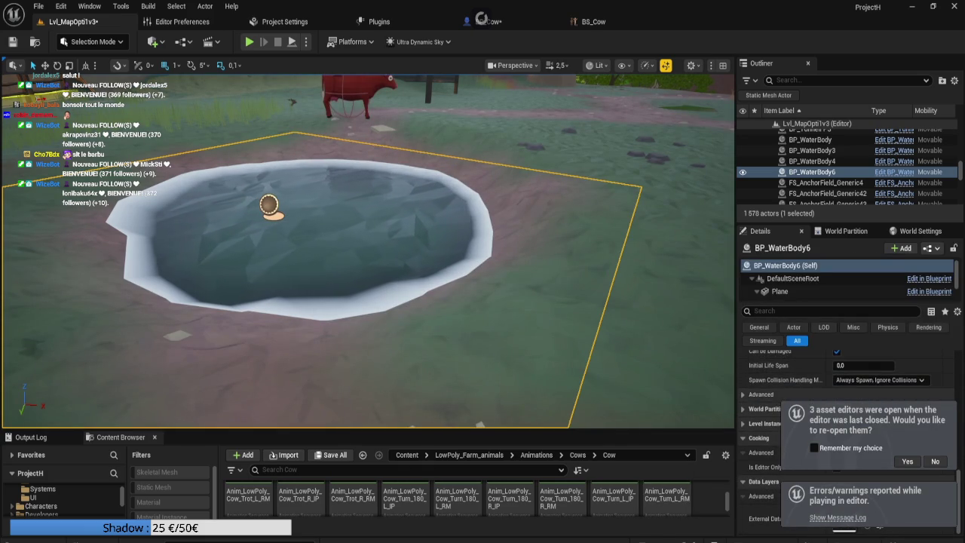
scroll(799, 377, down, 5)
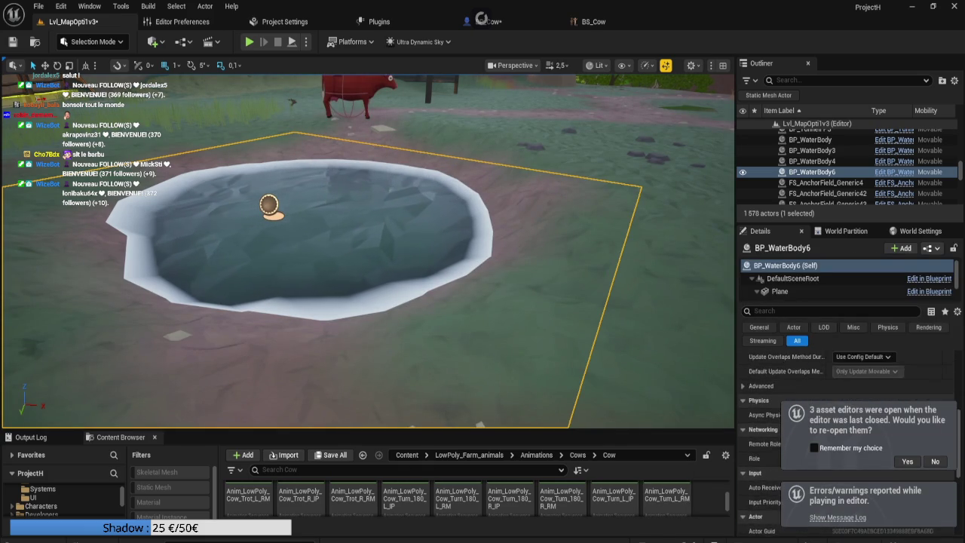
scroll(799, 377, up, 3)
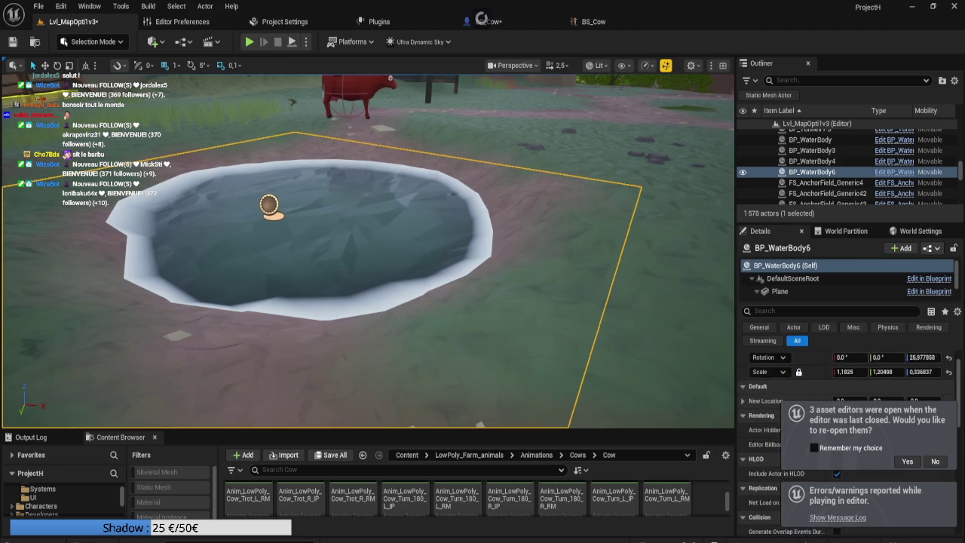
drag(844, 224, 844, 157)
scroll(844, 377, down, 3)
scroll(844, 362, down, 3)
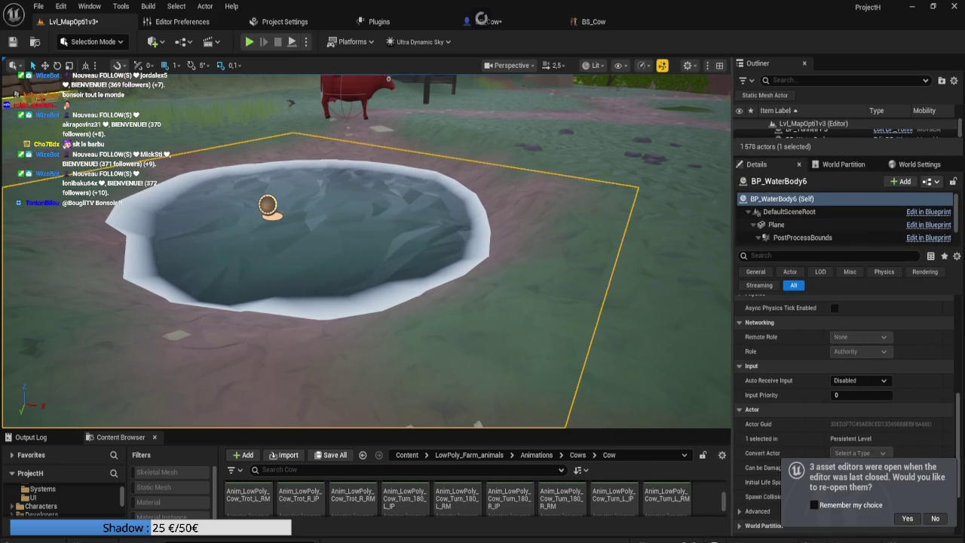
drag(736, 226, 581, 226)
scroll(753, 339, down, 2)
scroll(768, 407, down, 2)
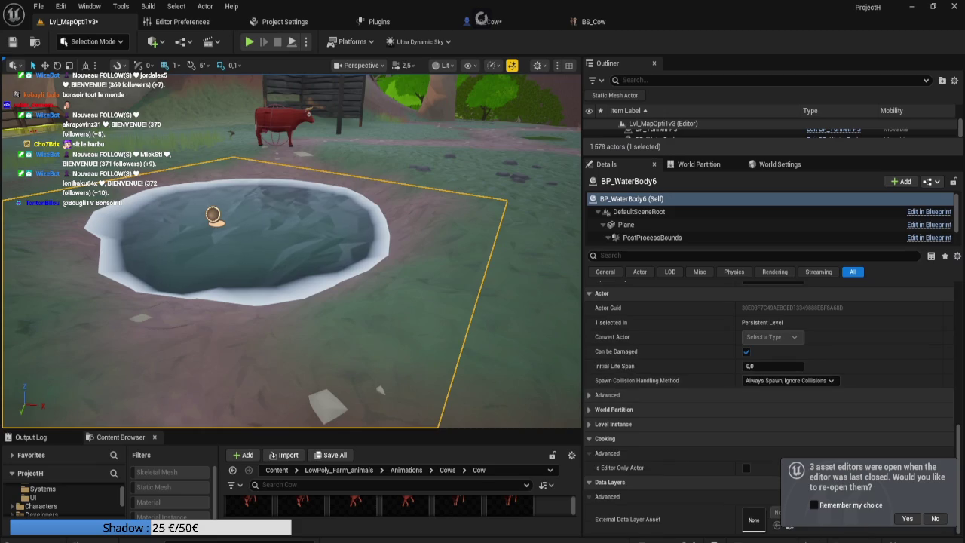
scroll(769, 407, up, 5)
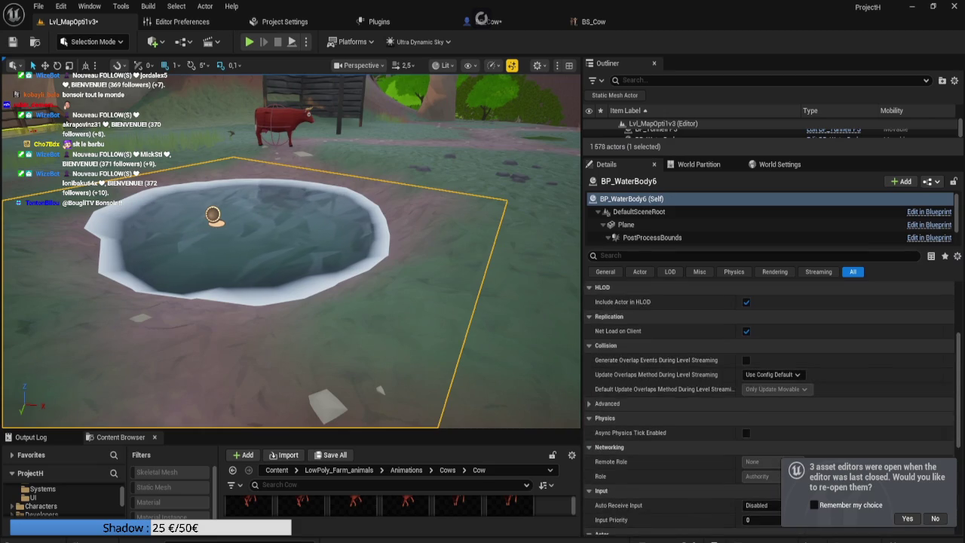
scroll(768, 407, up, 1)
scroll(769, 407, down, 5)
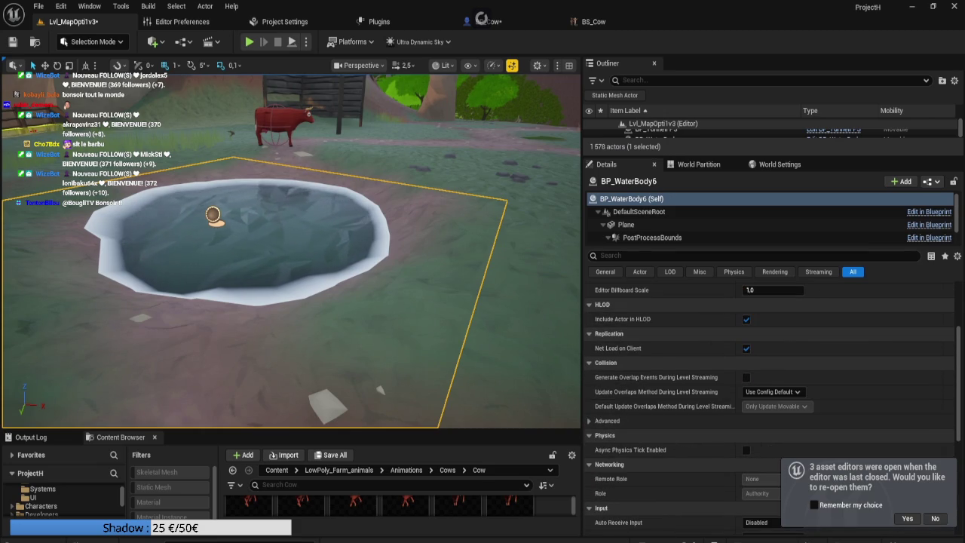
click(606, 421)
scroll(867, 406, down, 2)
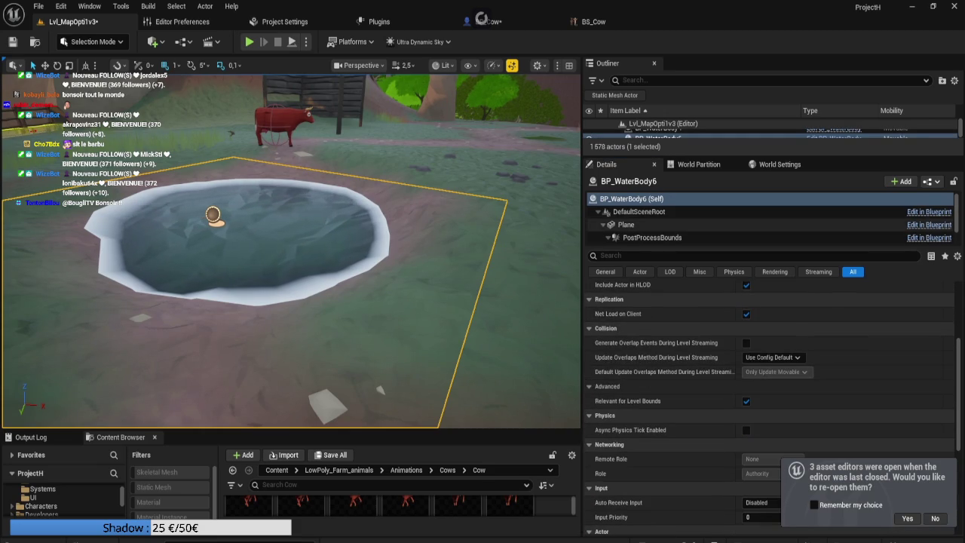
Set the pond Plane component's Collision Presets to NoCollision, save the level, and widen the viewport
click(625, 224)
scroll(769, 407, down, 10)
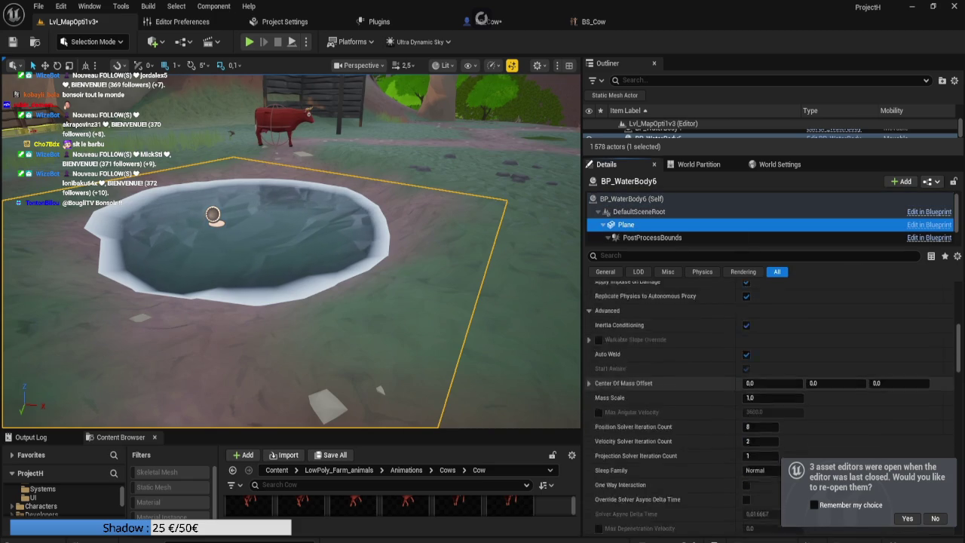
scroll(769, 407, down, 4)
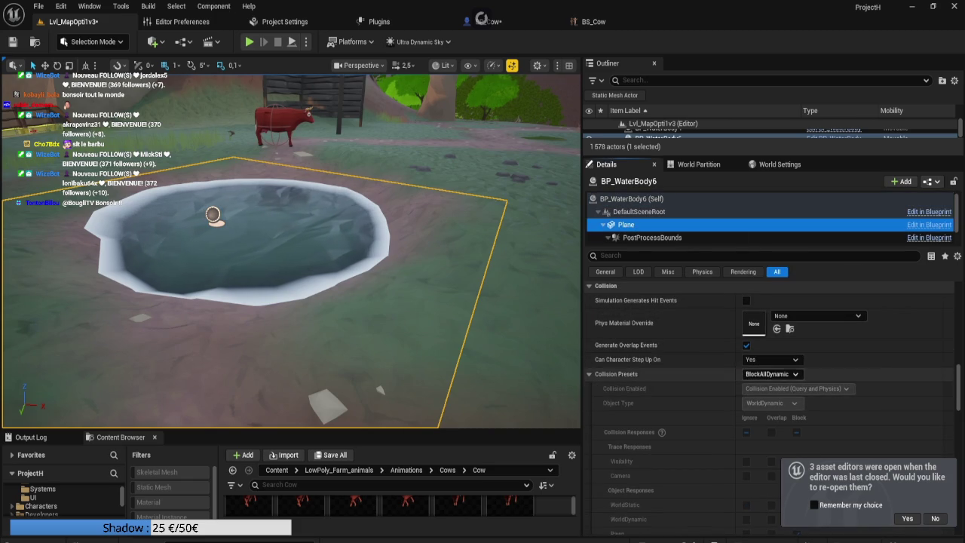
click(770, 374)
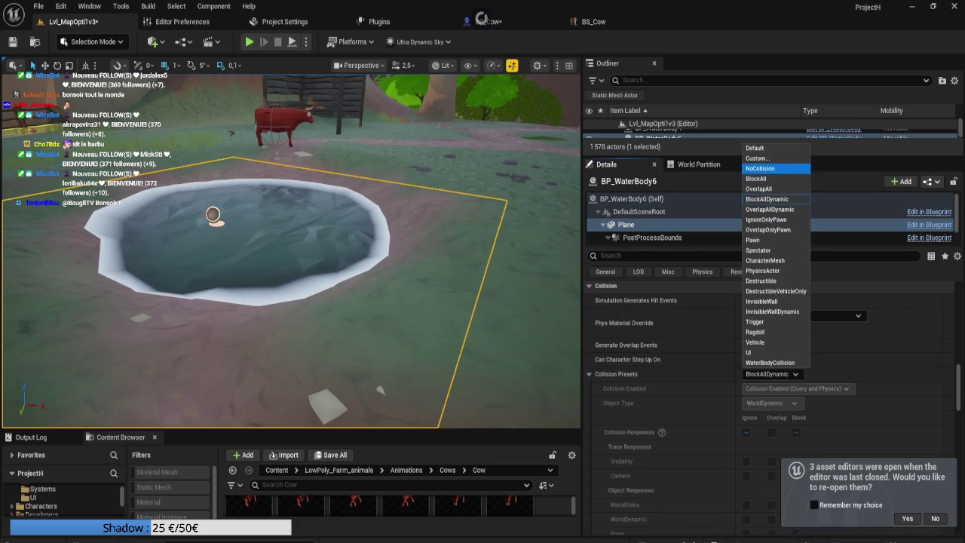
click(760, 168)
key(ctrl+s)
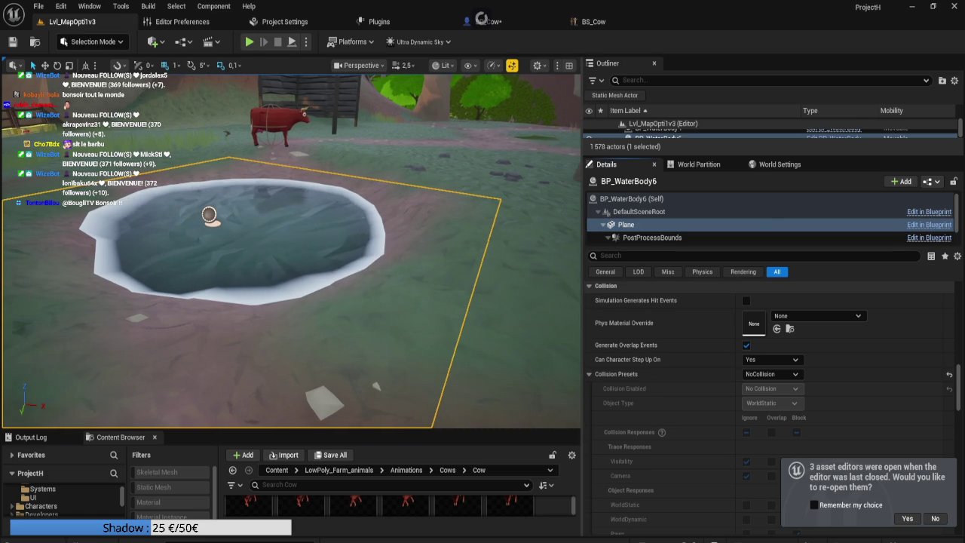
mouse_move(583, 226)
mouse_down()
mouse_move(816, 226)
mouse_move(777, 227)
mouse_up()
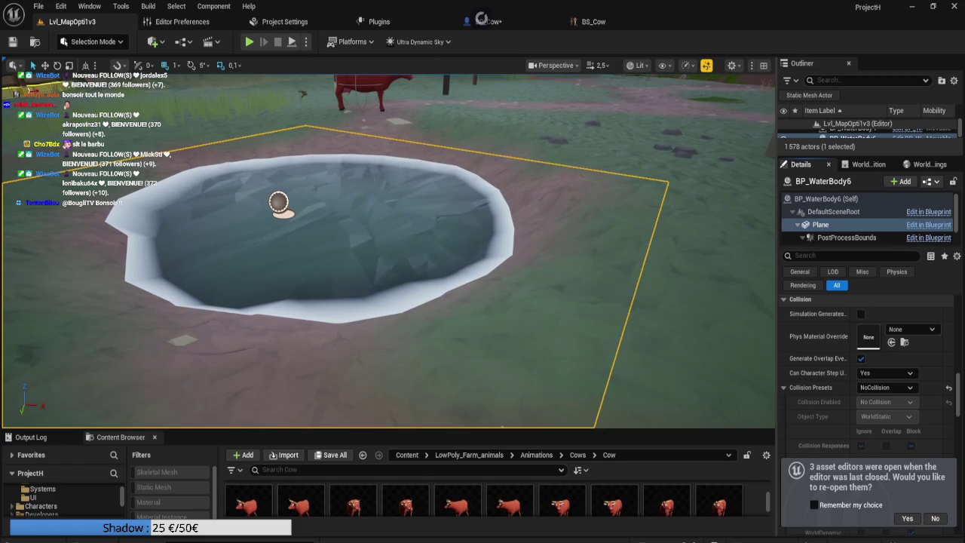
key(super+alt+f)
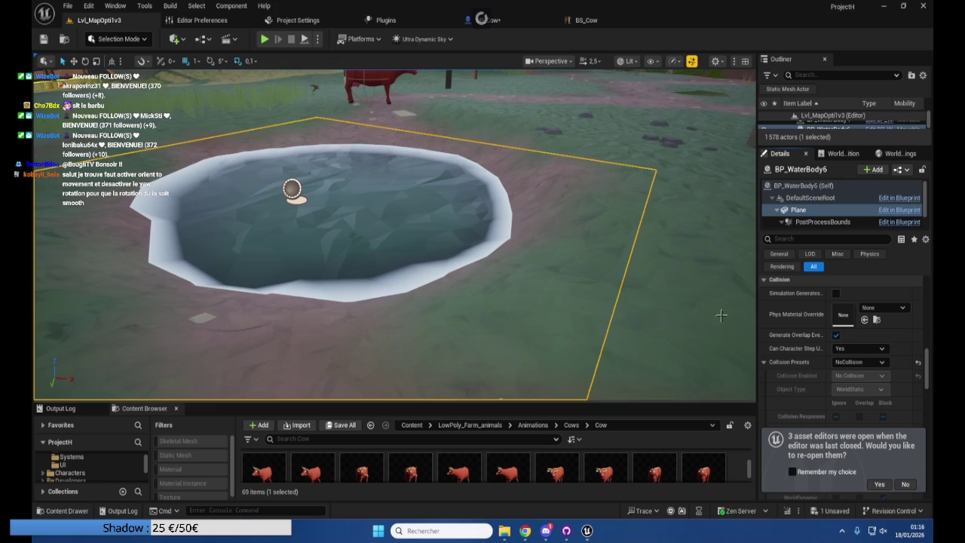
Switch to the BP_Cow Blueprint's EventGraph with its 5.0 timer
click(519, 23)
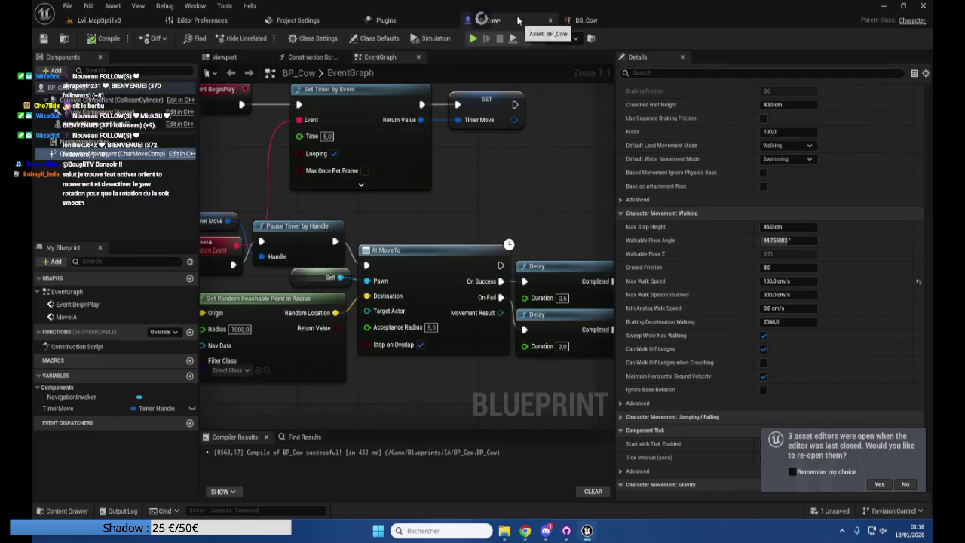
Enable Orient Rotation to Movement in BP_Cow's Details
click(649, 71)
text(o)
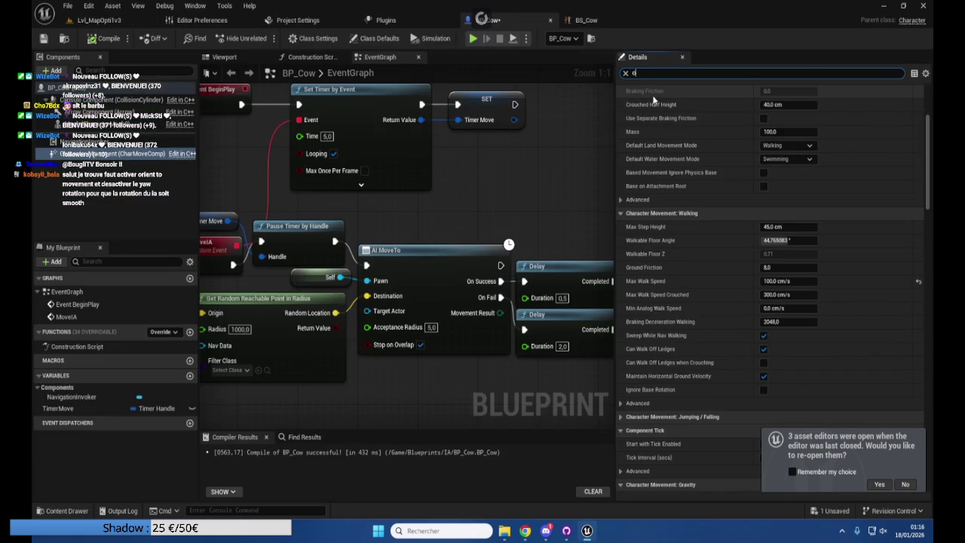
text(rient)
click(767, 103)
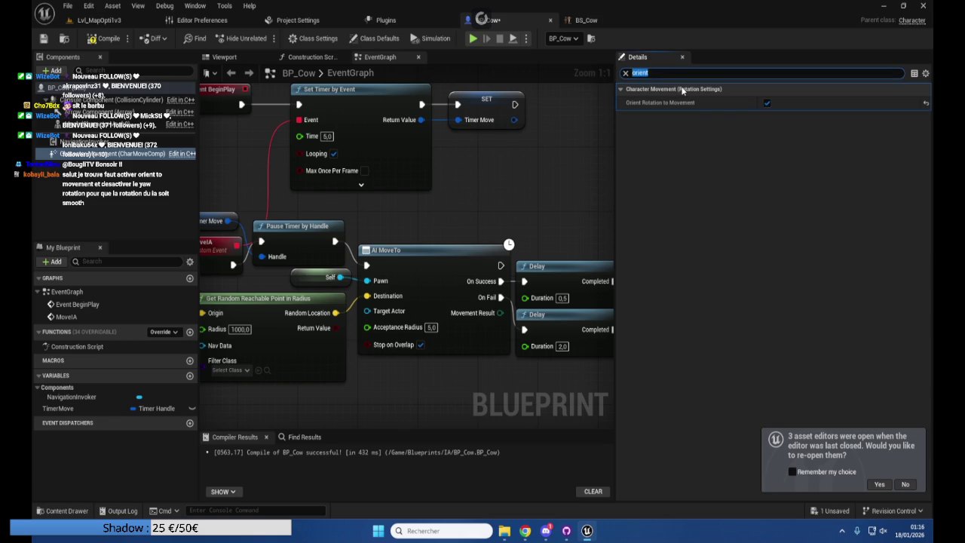
Turn off Use Controller Rotation Yaw for BP_Cow and return to the farm level
text(yaw)
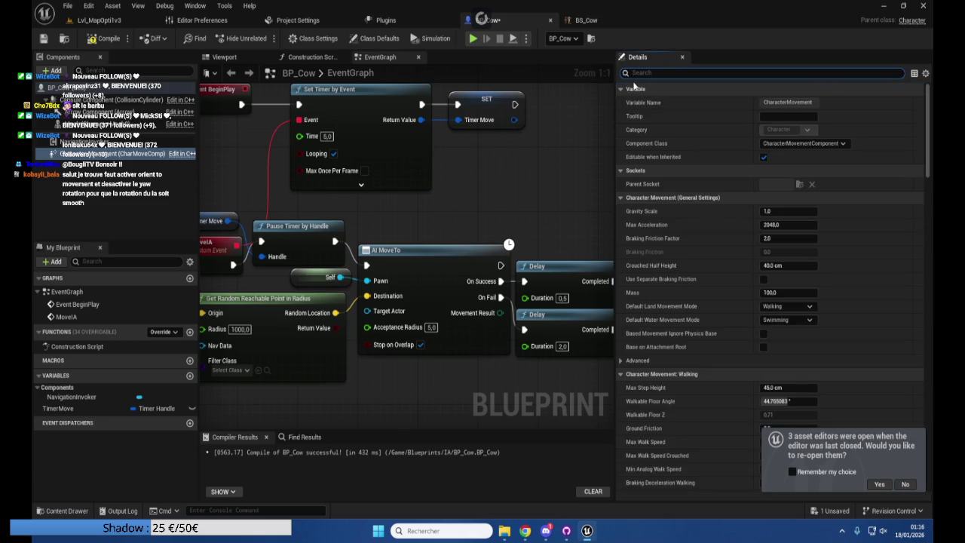
text(rota)
click(656, 76)
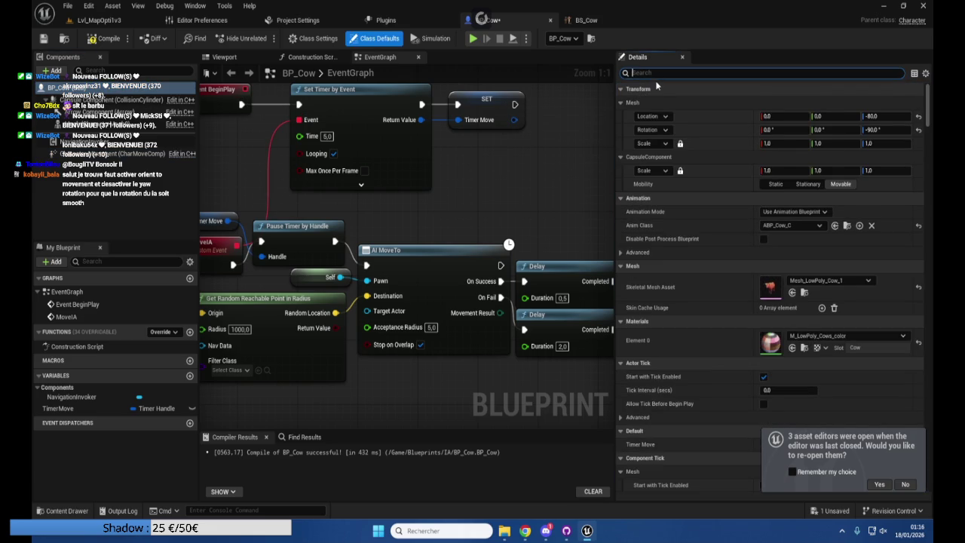
text(rotat)
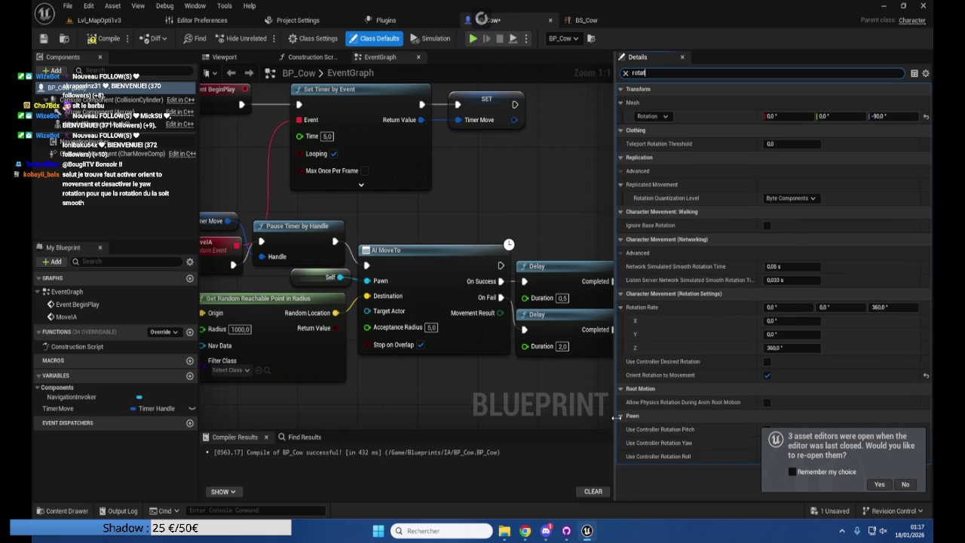
drag(614, 417, 561, 417)
click(736, 443)
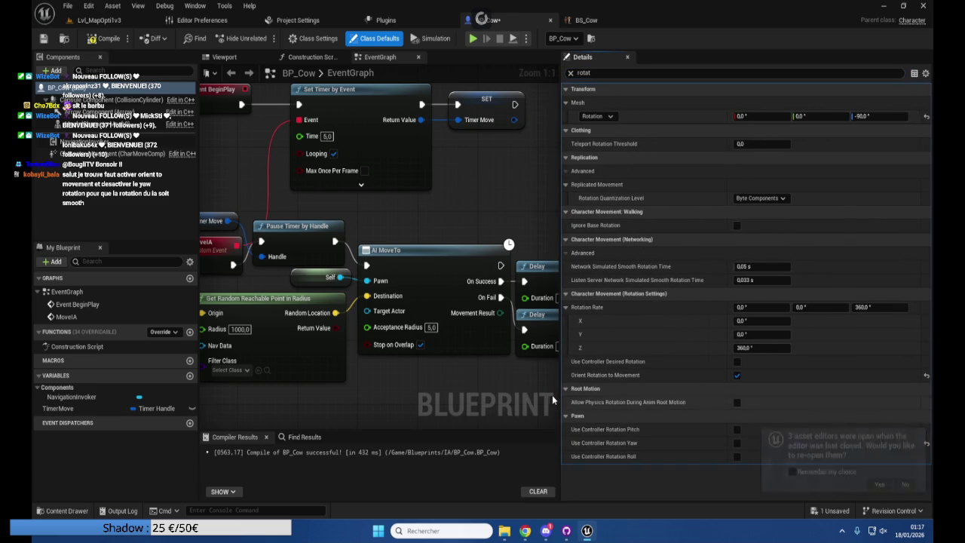
drag(561, 371, 717, 371)
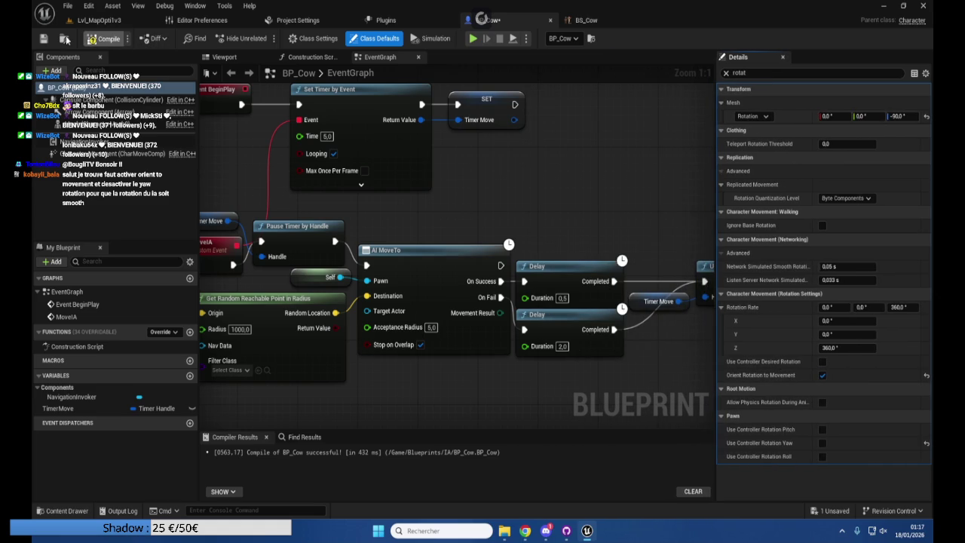
click(112, 21)
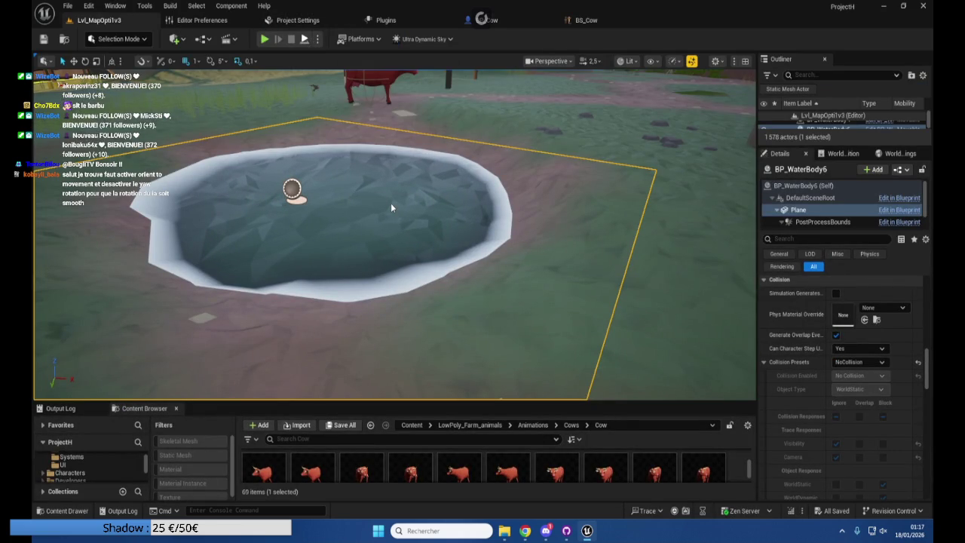
Play-test the farm level, viewing the cows around the pond, then stop the session
key(alt+p)
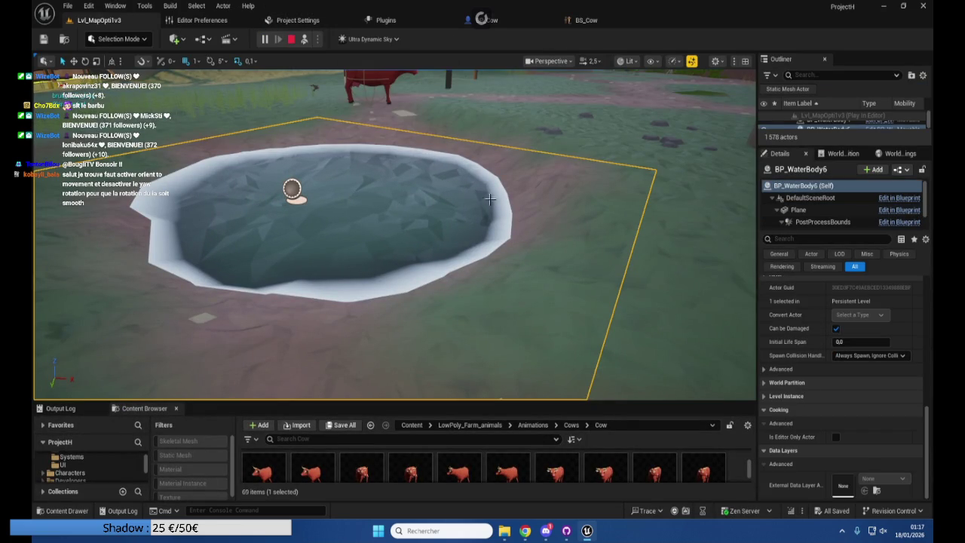
right_click(487, 236)
scroll(486, 236, down, 10)
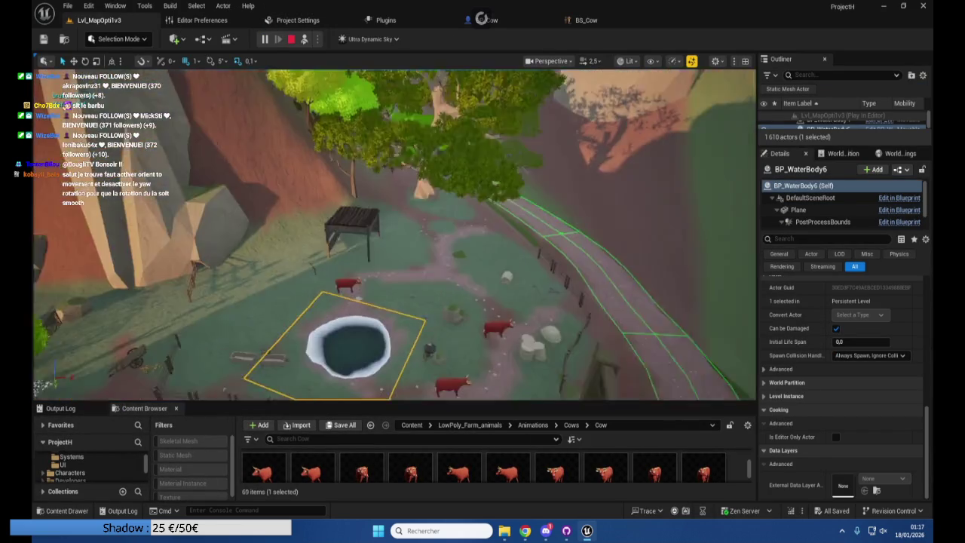
scroll(422, 242, up, 5)
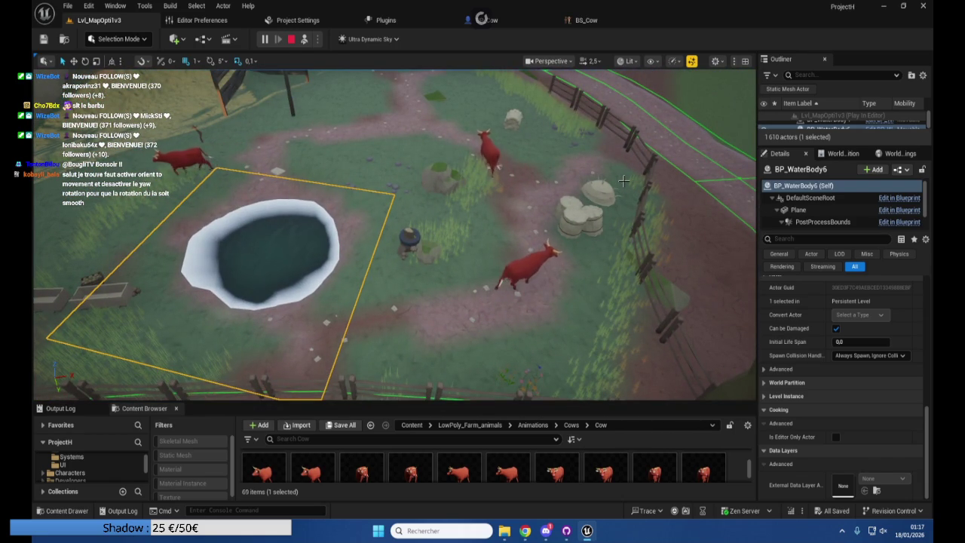
key(Escape)
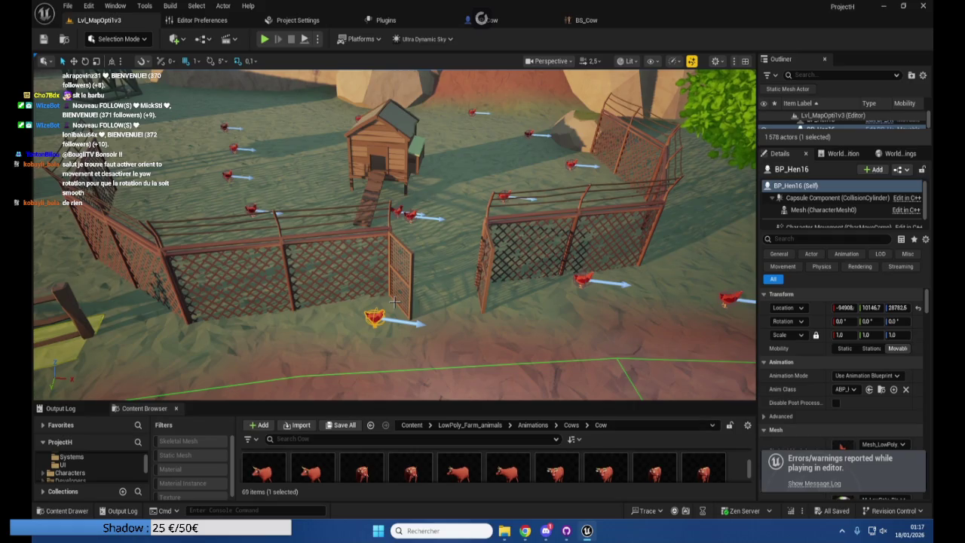
Select a hen in the pen and open its BP_Hen17 Blueprint Editor
drag(394, 299, 481, 376)
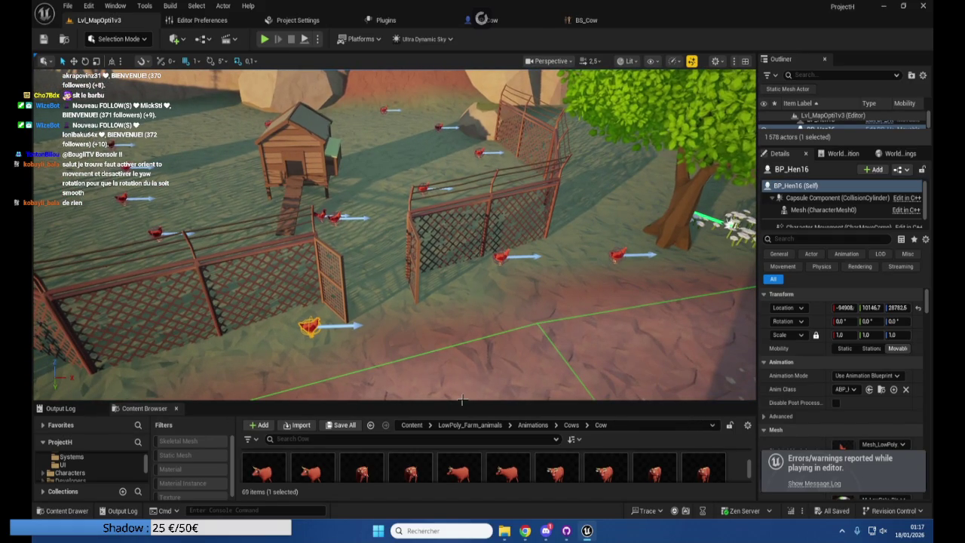
click(462, 397)
mouse_move(462, 403)
mouse_down()
mouse_move(456, 356)
mouse_move(477, 352)
mouse_move(477, 329)
mouse_up()
click(501, 233)
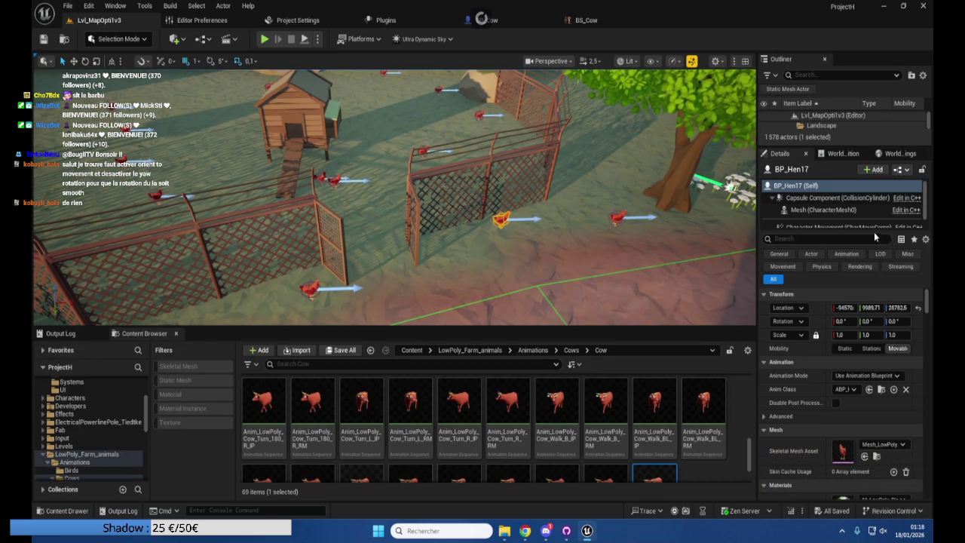
click(897, 170)
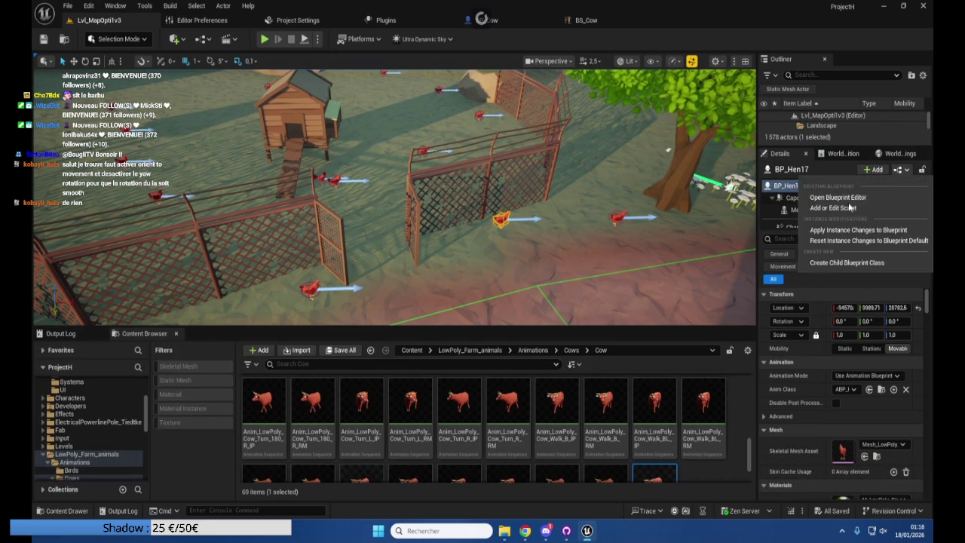
click(837, 198)
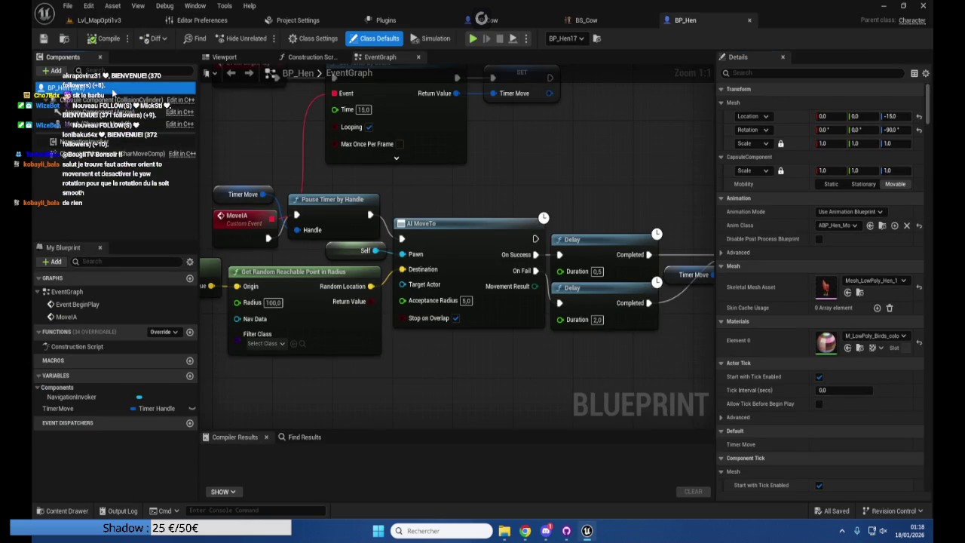
Enable Orient Rotation to Movement, disable Use Controller Rotation Yaw, compile, and return to the level
click(763, 73)
text(orian)
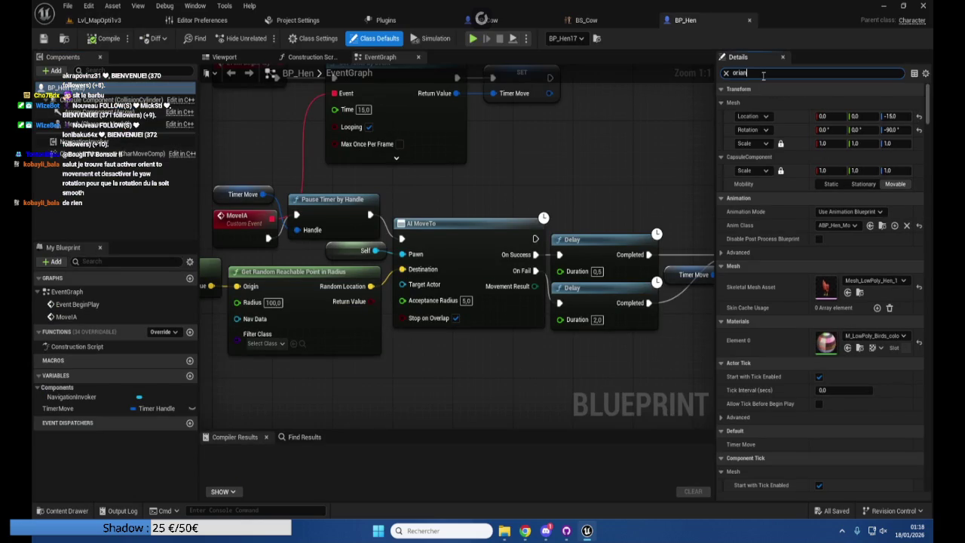
key(BackSpace)
key(BackSpace)
text(en)
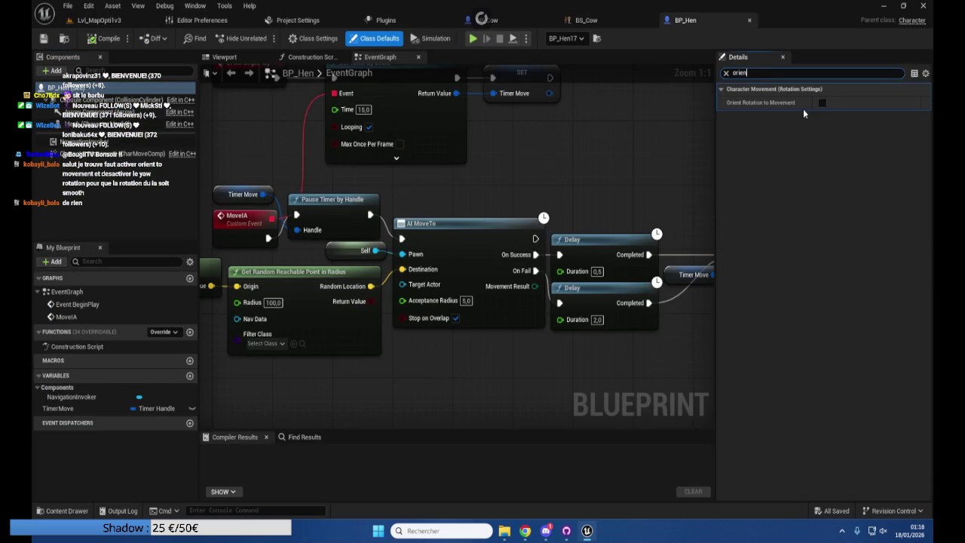
click(822, 102)
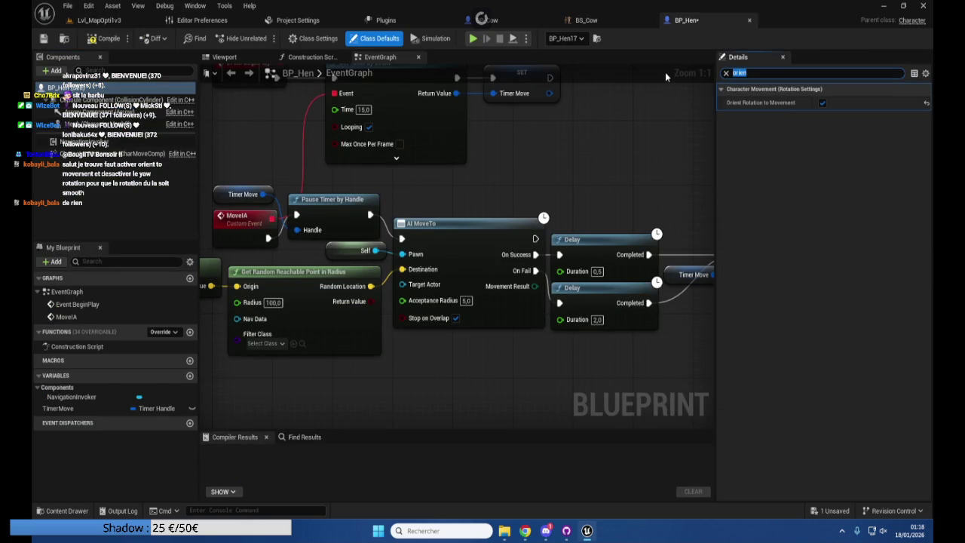
text(yaw)
click(822, 144)
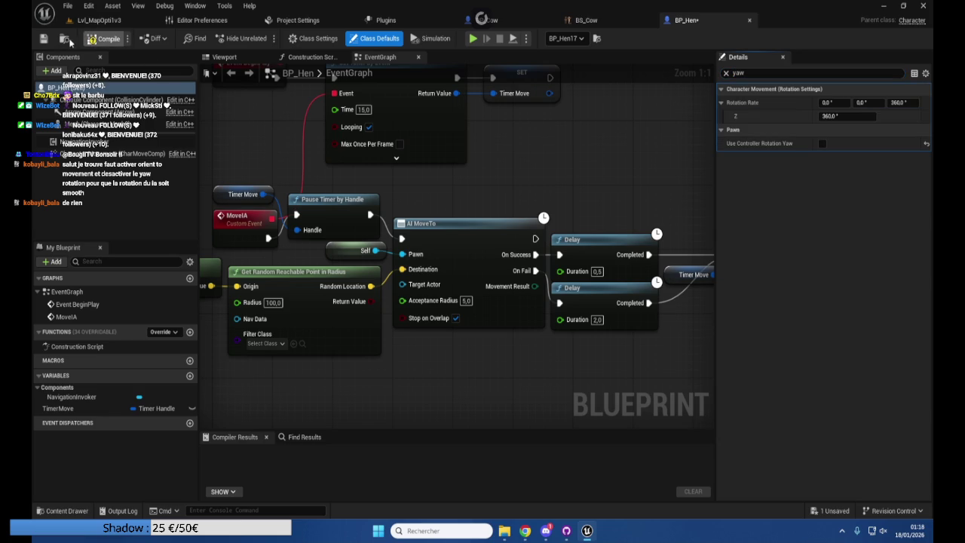
click(43, 41)
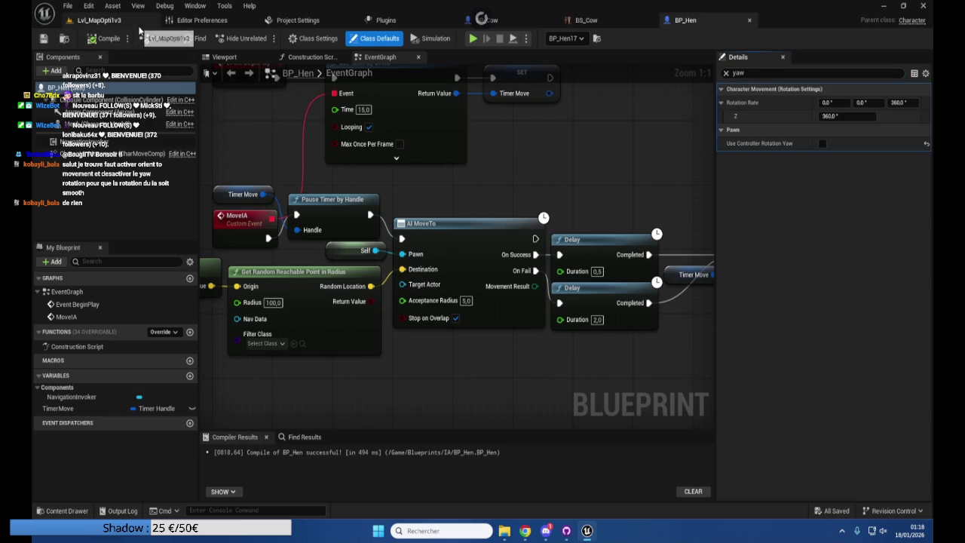
click(139, 29)
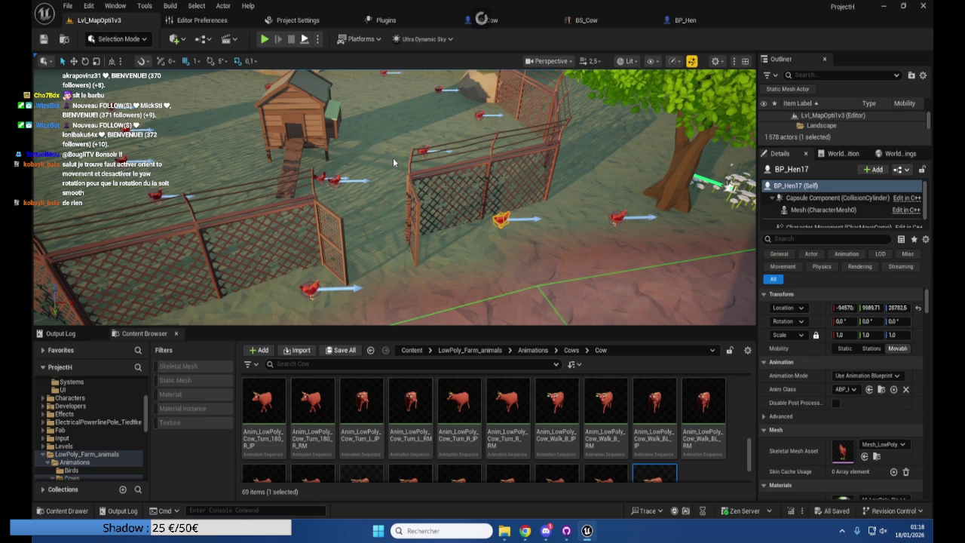
Play-test the hens in their pens with an enlarged game view, then stop the session
key(alt+p)
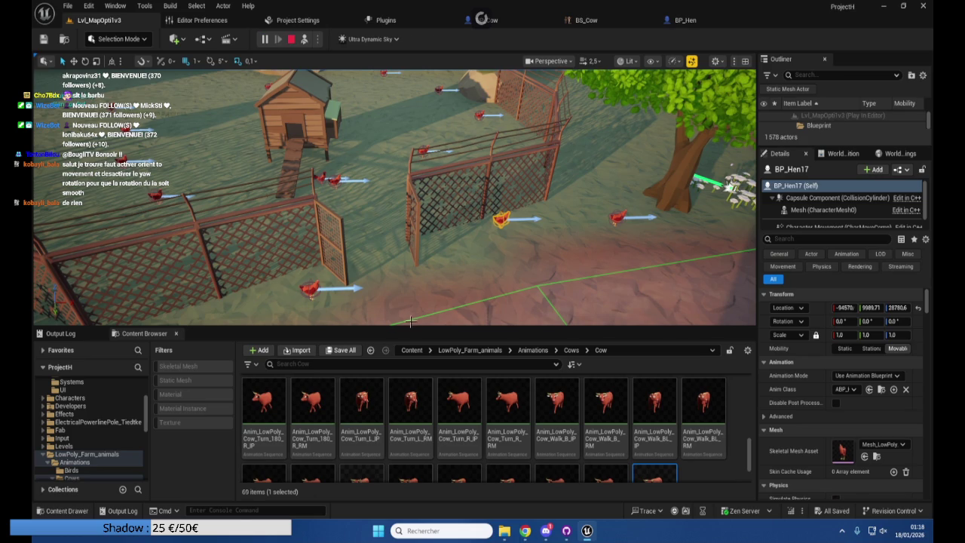
mouse_move(412, 330)
mouse_down()
mouse_move(408, 423)
mouse_move(408, 396)
mouse_up()
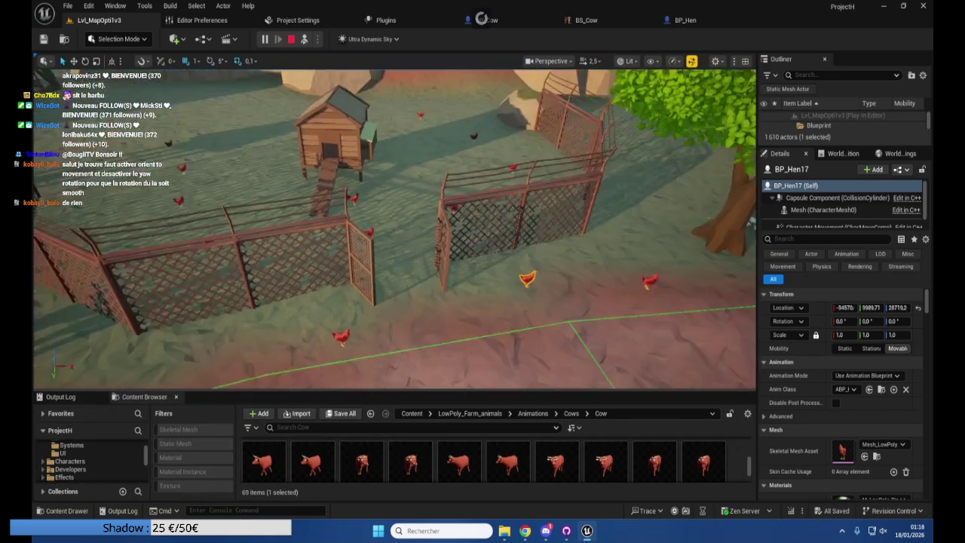
drag(466, 390, 462, 504)
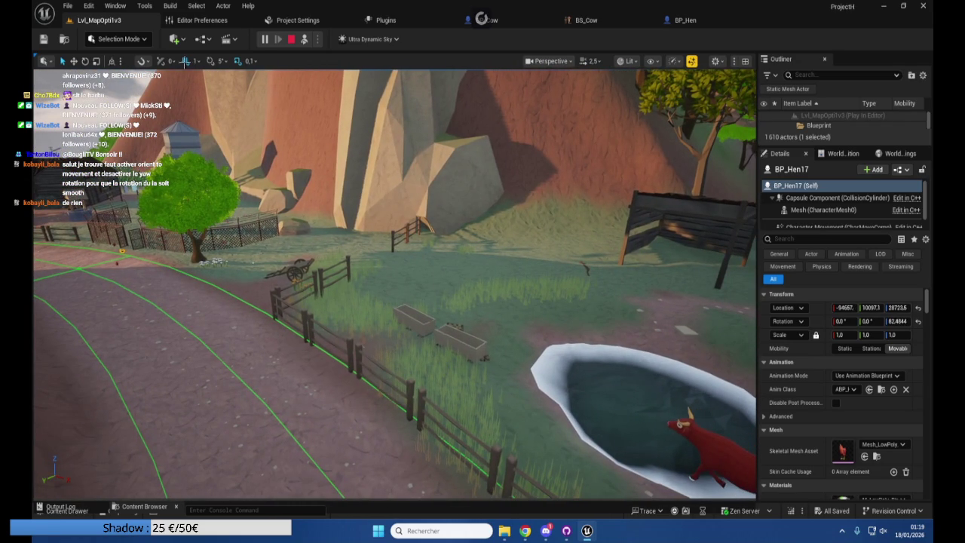
key(Escape)
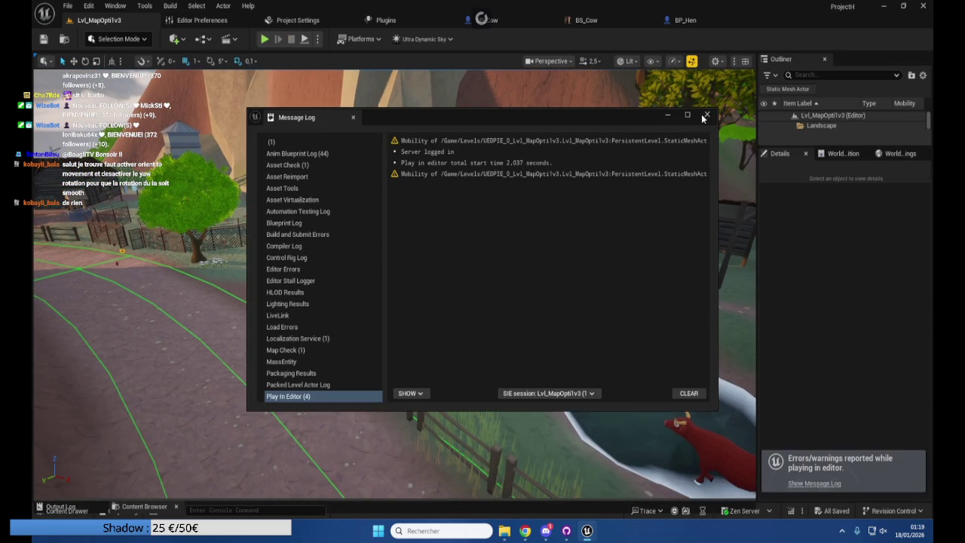
Close the Message Log and open BP_Bus from Content > Blueprints > Gameplay > Bus
click(706, 116)
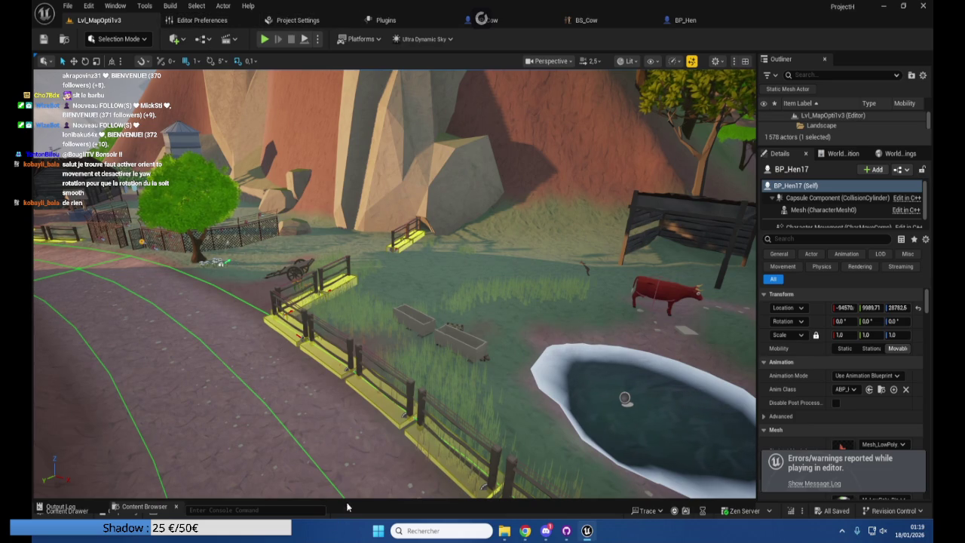
key(ctrl+space)
scroll(87, 442, up, 5)
click(91, 452)
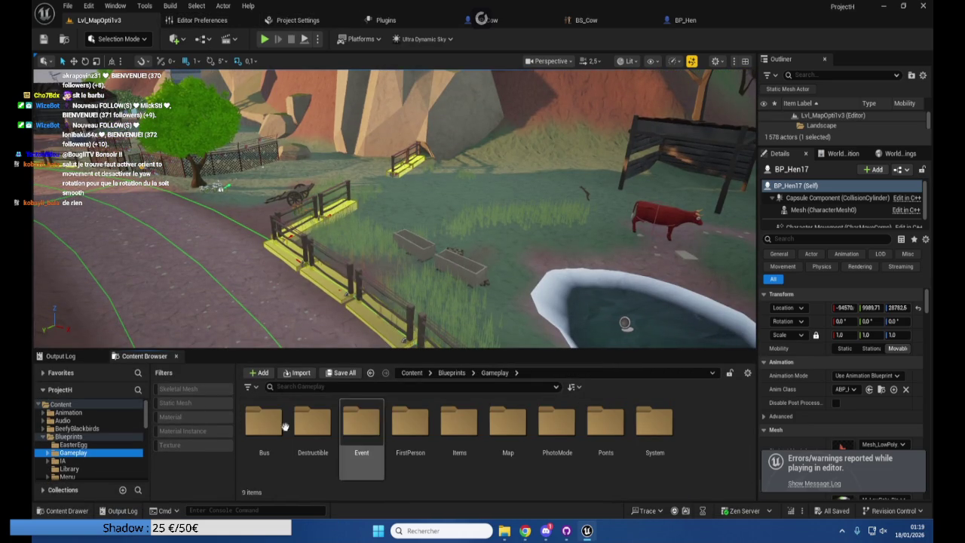
double_click(264, 422)
click(422, 428)
double_click(428, 430)
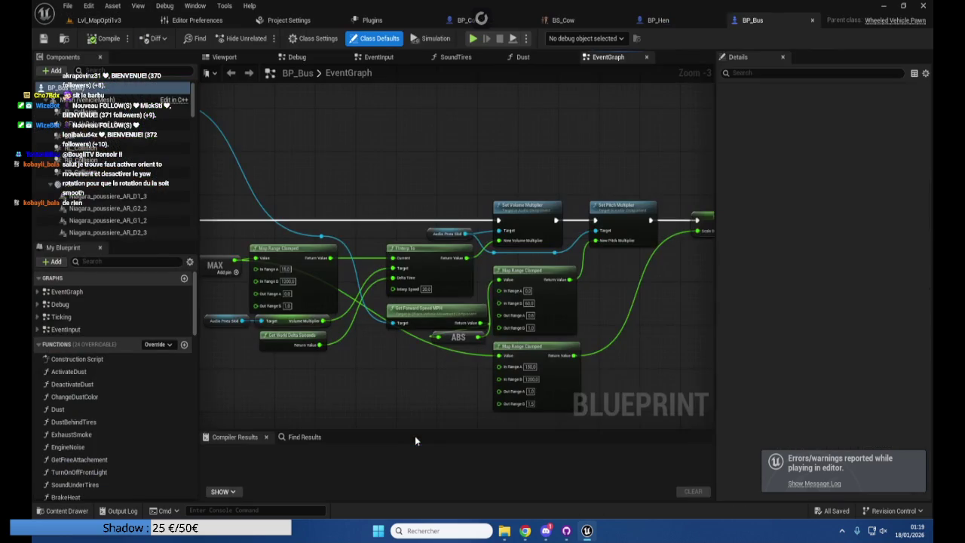
Check the farm level view, then return to the BP_Bus blueprint graph
click(112, 23)
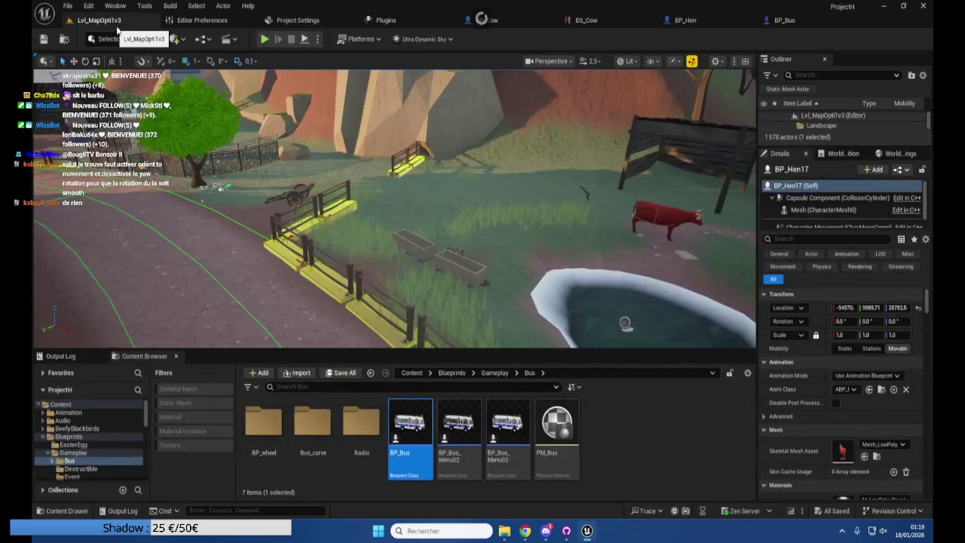
mouse_move(350, 114)
mouse_down()
mouse_move(369, 114)
mouse_move(286, 113)
mouse_up()
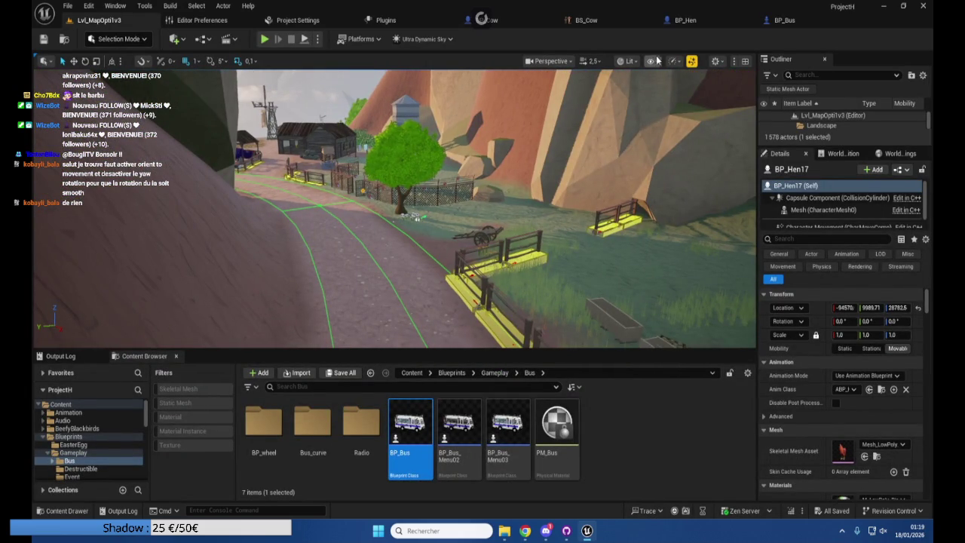
mouse_move(546, 533)
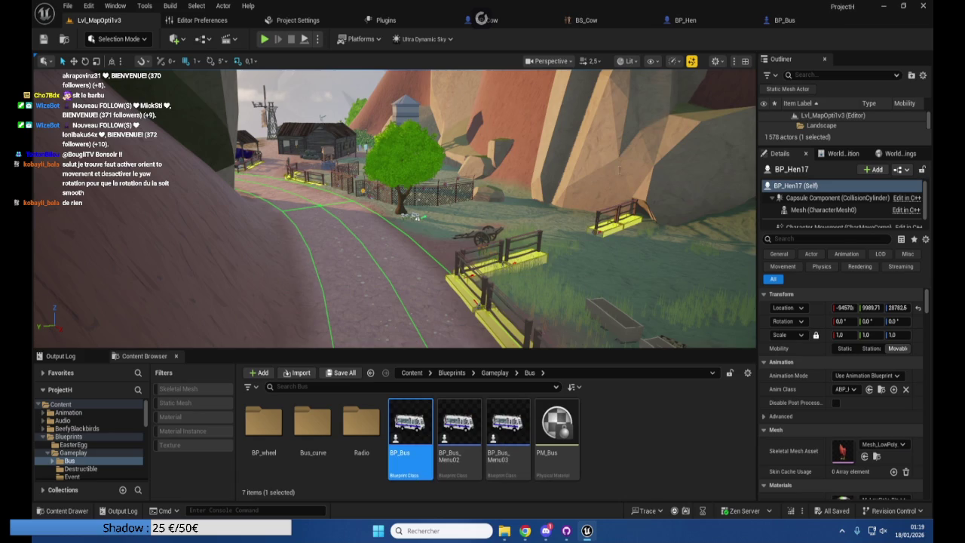
click(776, 22)
Close the extra BP_Bus graph tabs and open its EventGraph
drag(412, 148, 448, 115)
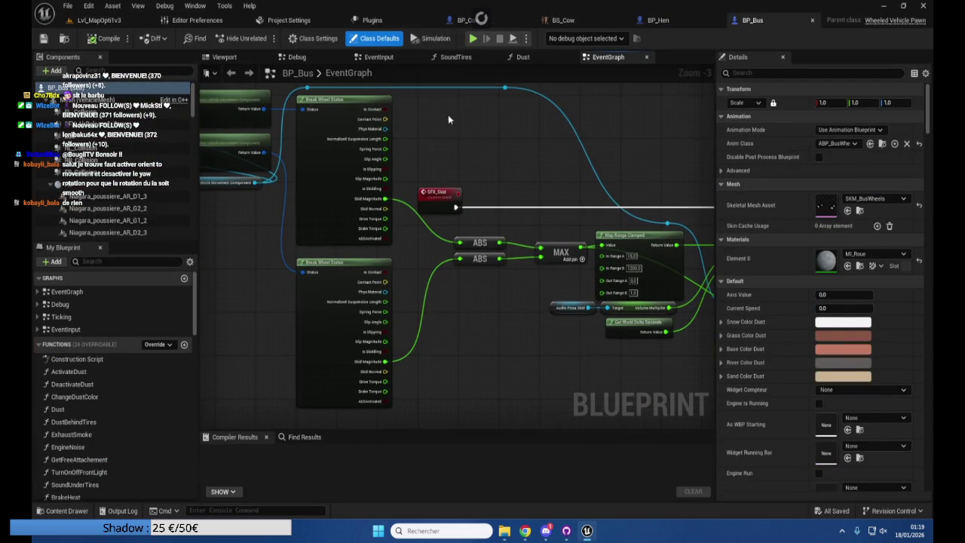
middle_click(615, 60)
middle_click(554, 58)
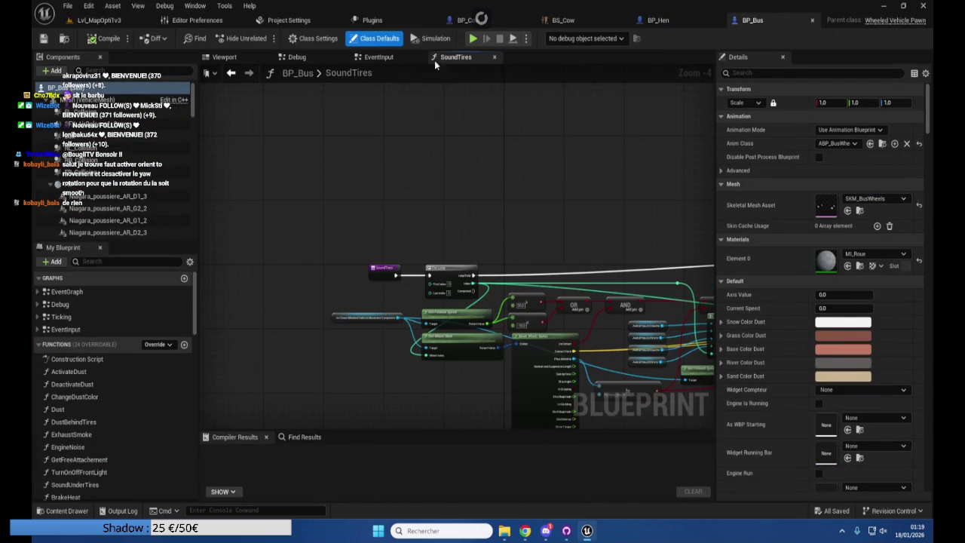
double_click(79, 293)
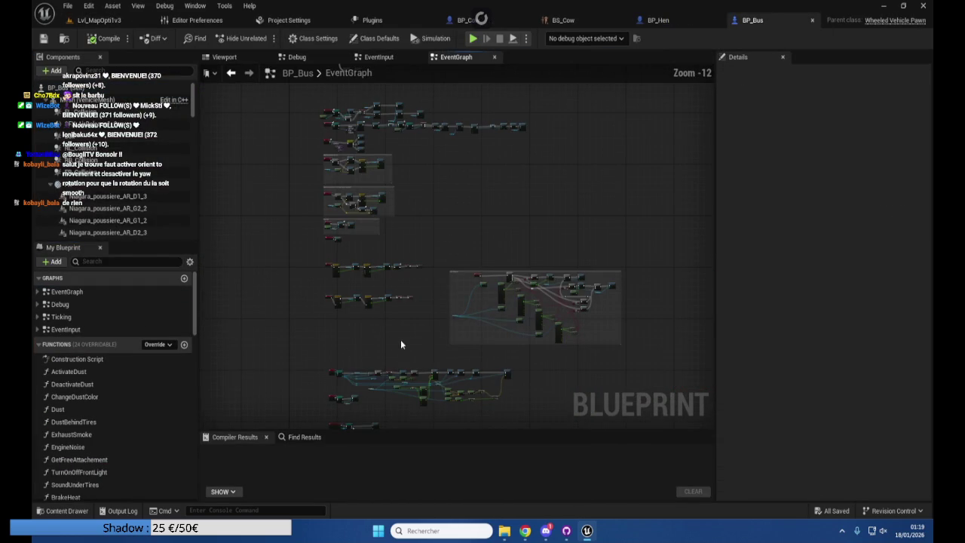
Centre the Box overlap and bump nodes in the EventGraph, narrowing the Details panel
scroll(379, 340, up, 4)
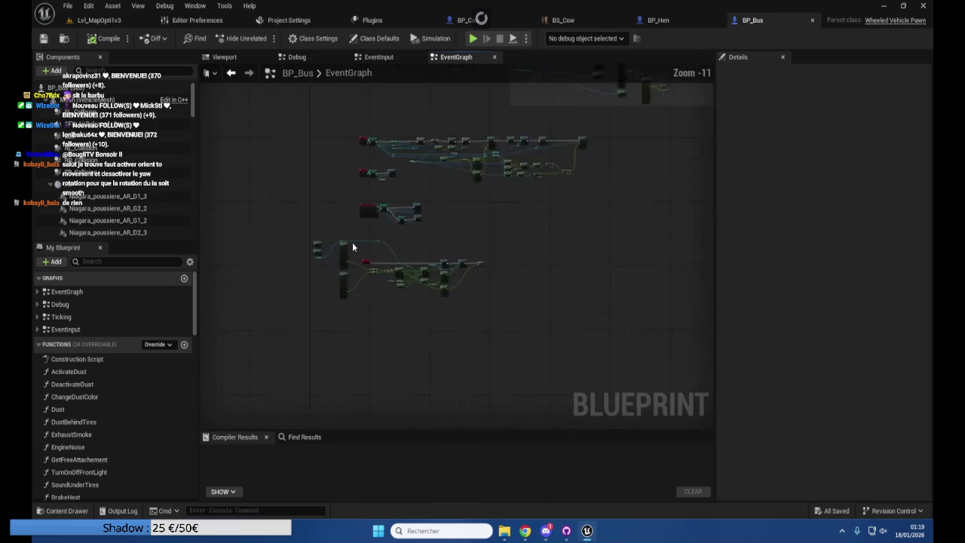
scroll(393, 261, up, 5)
mouse_move(397, 267)
mouse_down()
mouse_move(491, 216)
mouse_move(550, 222)
mouse_move(649, 259)
mouse_move(591, 244)
mouse_move(417, 150)
mouse_move(218, 156)
mouse_move(424, 394)
mouse_move(445, 279)
mouse_move(362, 330)
mouse_move(363, 313)
mouse_up()
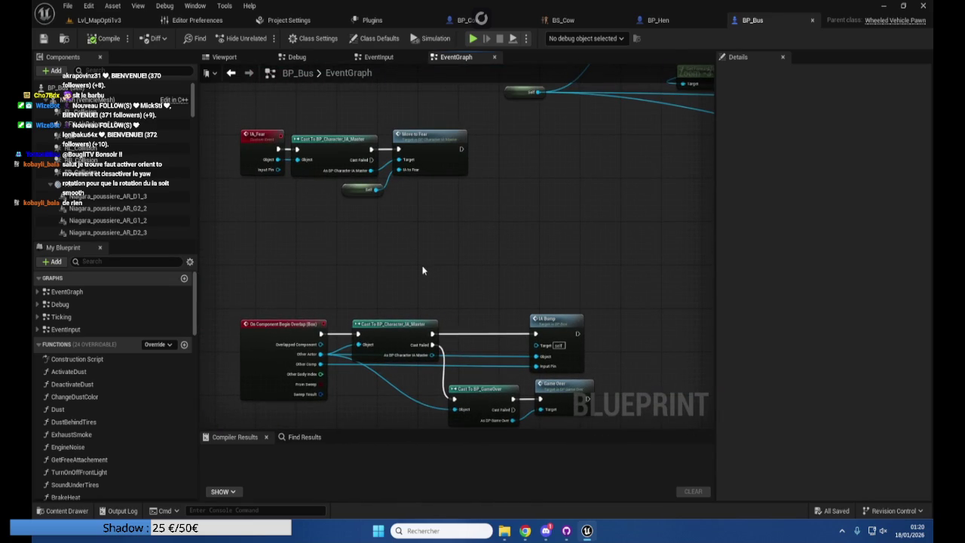
drag(416, 196, 421, 184)
scroll(467, 317, up, 3)
mouse_move(465, 271)
mouse_down()
mouse_move(463, 219)
mouse_move(487, 155)
mouse_move(512, 181)
mouse_move(558, 191)
mouse_up()
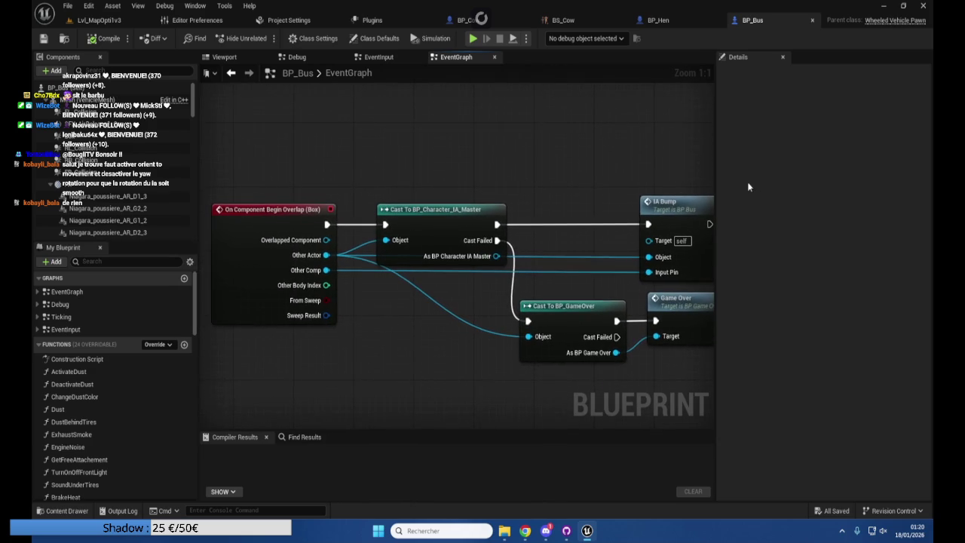
drag(717, 166, 788, 181)
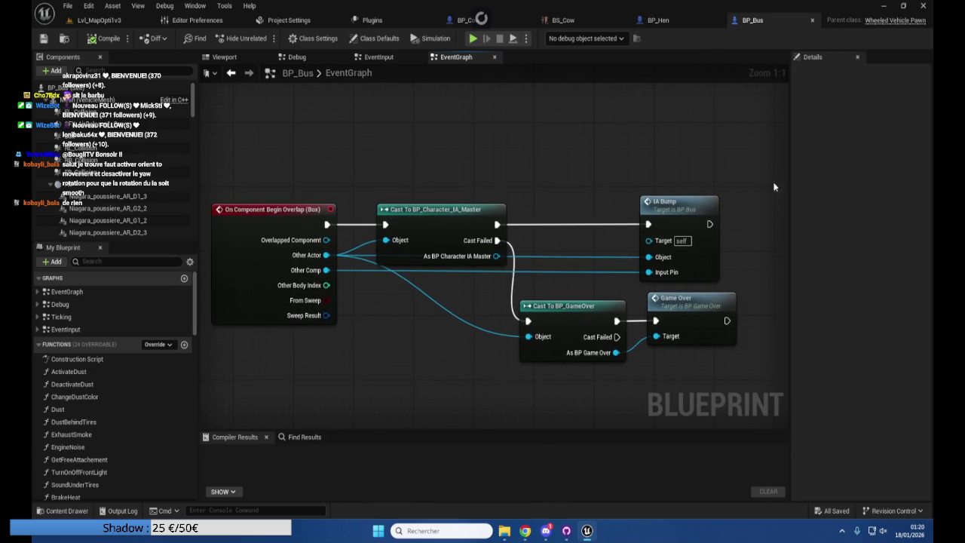
drag(625, 169, 627, 160)
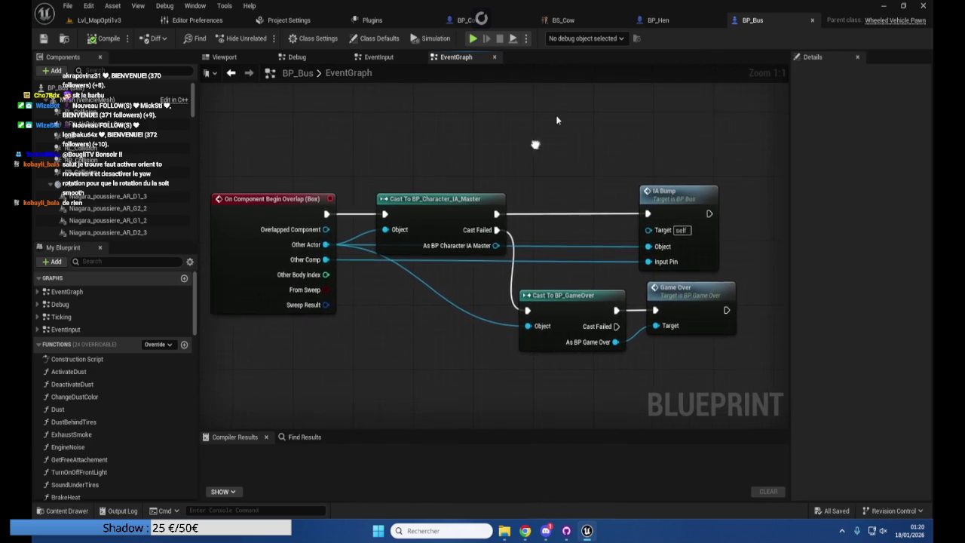
drag(534, 144, 571, 103)
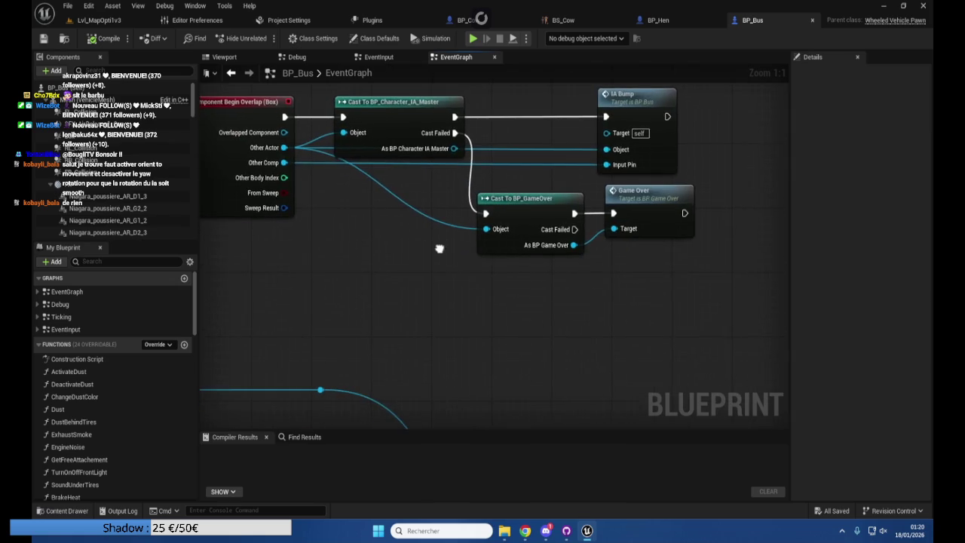
scroll(475, 321, down, 4)
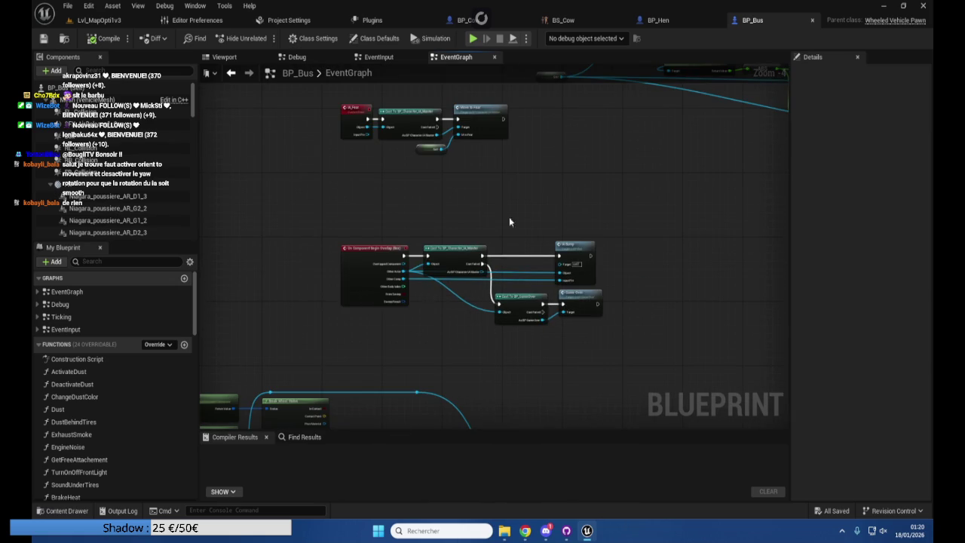
Survey the movement logic and Cast To BP_Character_IA_Master nodes, settling on the overlap event
mouse_move(478, 205)
mouse_down()
mouse_move(486, 310)
mouse_move(260, 341)
mouse_up()
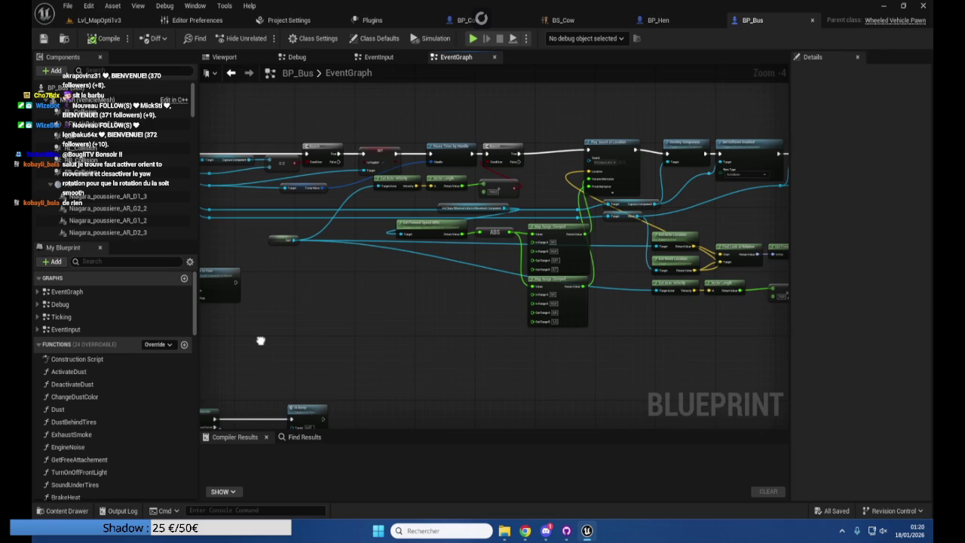
mouse_move(593, 363)
mouse_down()
mouse_move(550, 334)
mouse_move(452, 323)
mouse_move(671, 347)
mouse_up()
scroll(407, 191, up, 1)
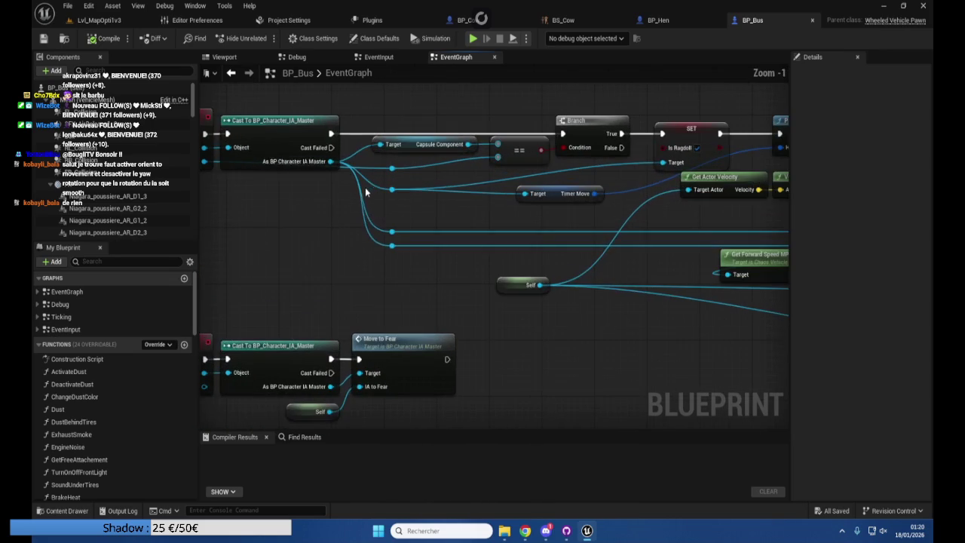
scroll(387, 260, up, 1)
mouse_move(399, 282)
mouse_down()
mouse_move(452, 207)
mouse_move(468, 133)
mouse_up()
mouse_move(462, 245)
mouse_down()
mouse_move(463, 198)
mouse_move(394, 391)
mouse_up()
mouse_move(460, 249)
mouse_down()
mouse_move(467, 244)
mouse_move(483, 263)
mouse_move(489, 306)
mouse_move(506, 209)
mouse_move(515, 220)
mouse_move(518, 144)
mouse_up()
Add a Cast To BP_Hen node off the Game Over cast's Cast Failed pin
key(shift+F11)
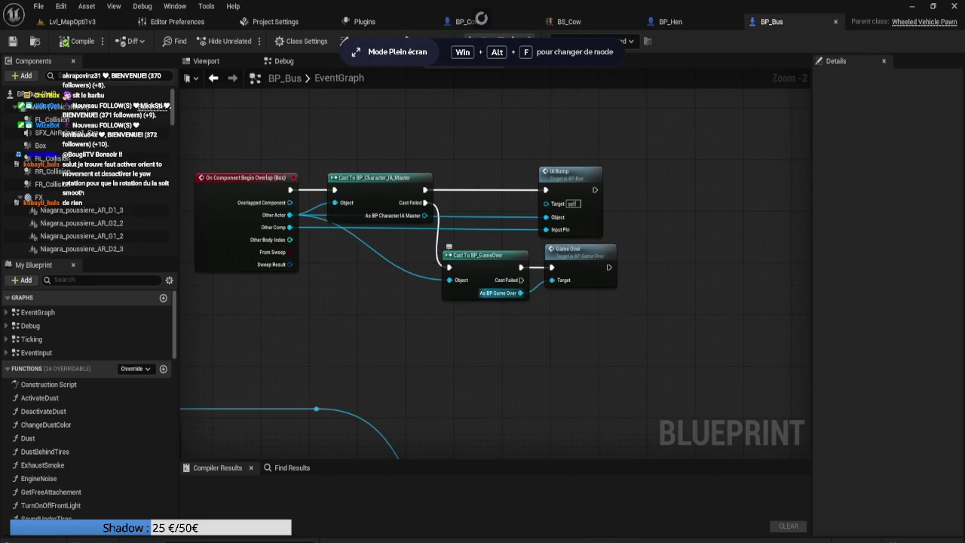
drag(520, 292, 558, 312)
text(tr)
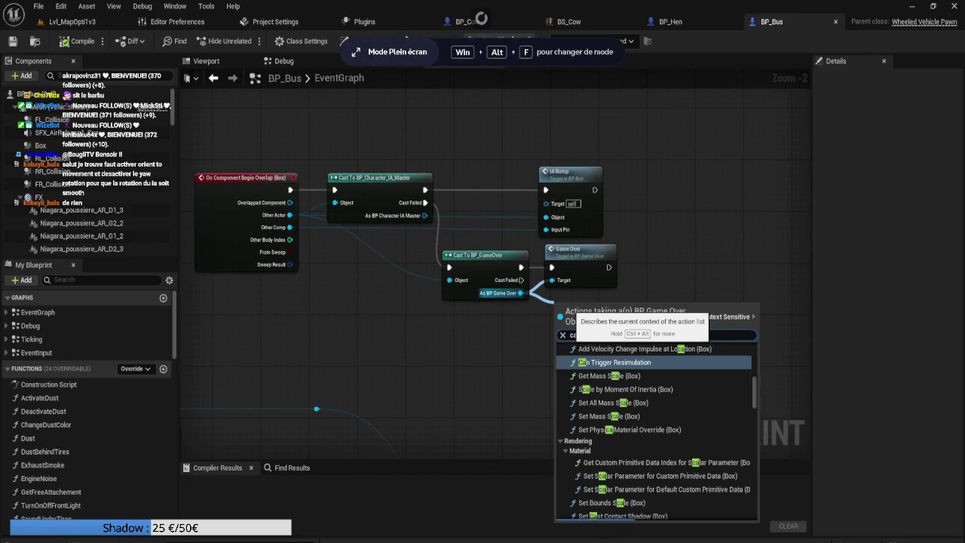
key(Escape)
drag(522, 280, 571, 329)
text(ca)
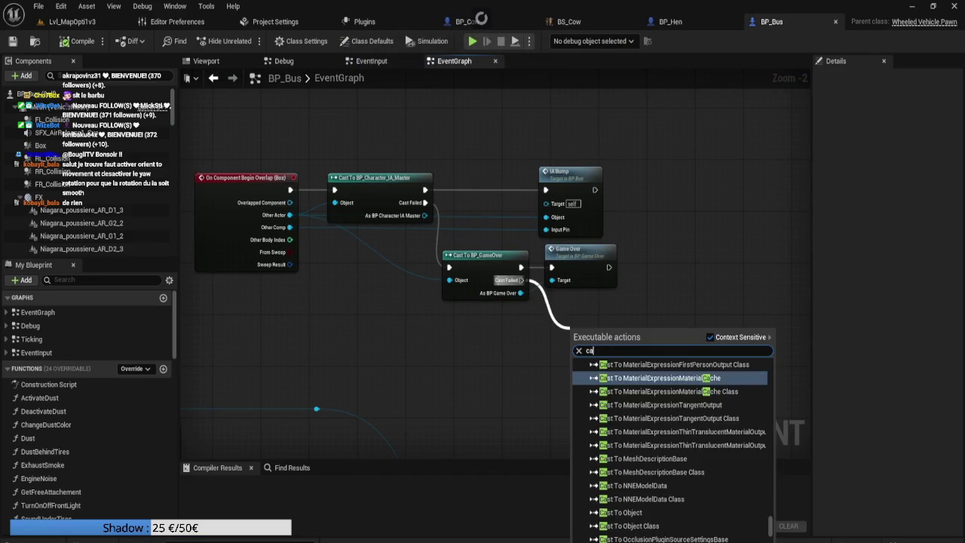
text(st to bp)
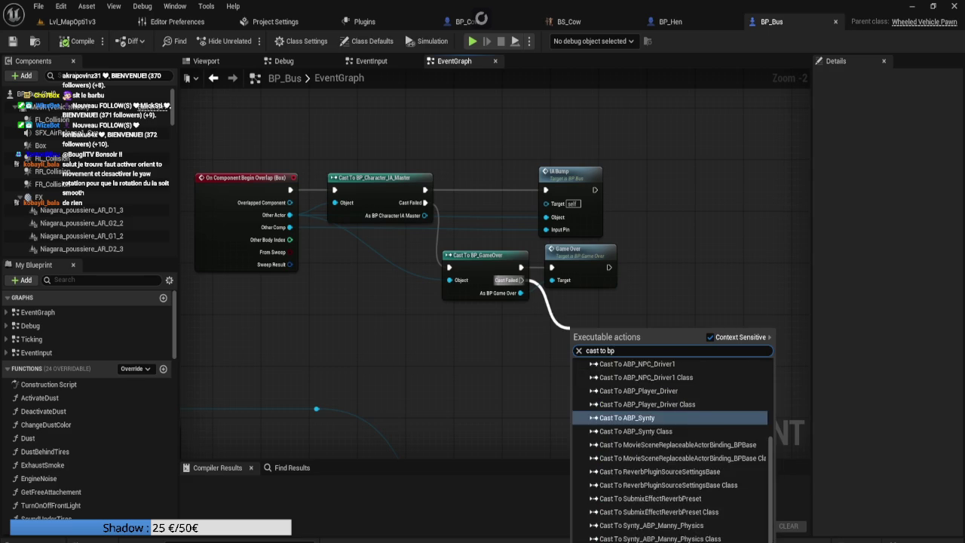
text(_hen)
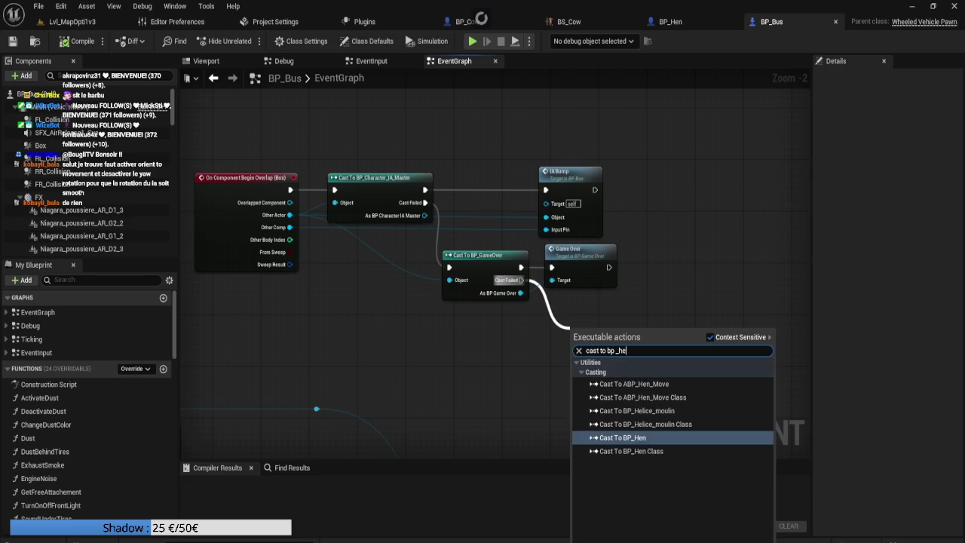
key(Return)
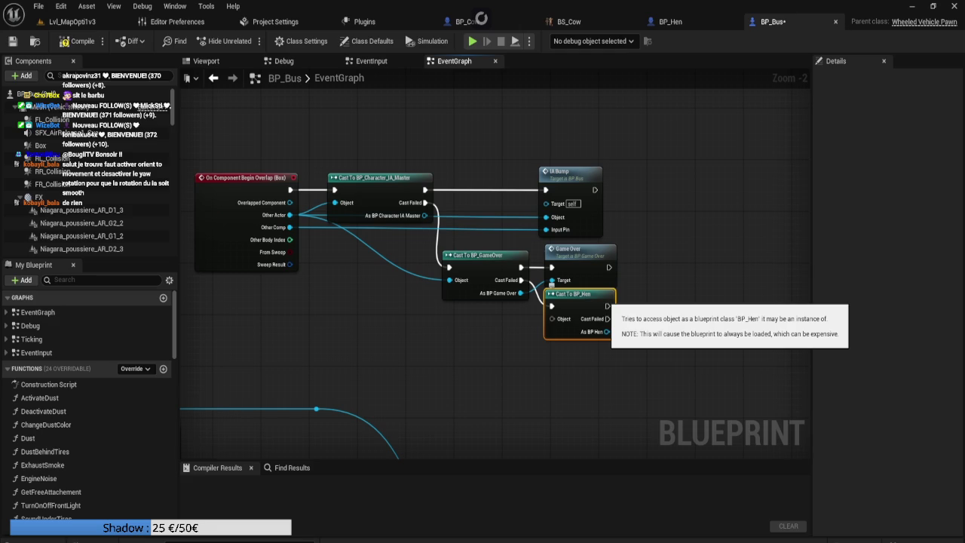
Place the BP_Hen cast below Game Over and wire Other Actor into its Object pin
mouse_move(603, 298)
mouse_down()
mouse_move(590, 273)
mouse_move(573, 286)
mouse_up()
click(565, 339)
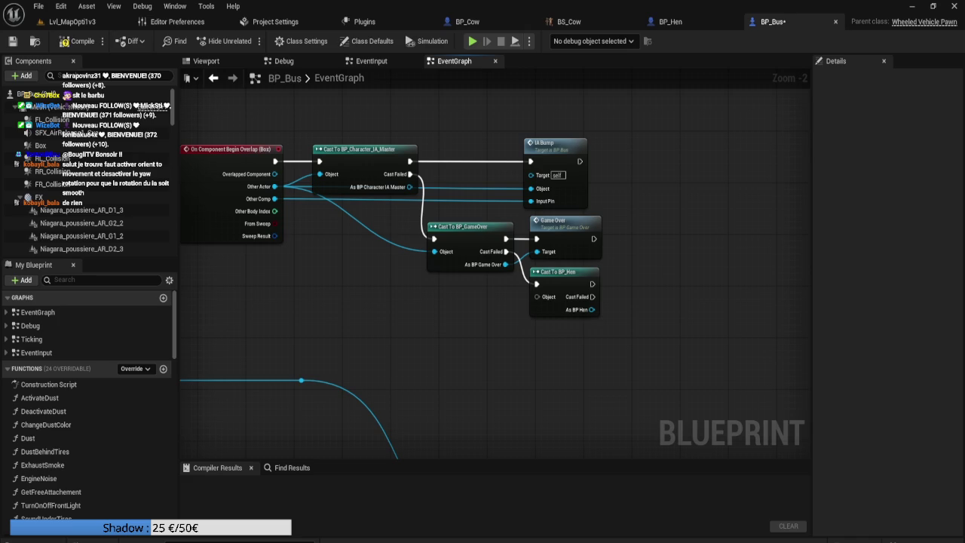
mouse_move(274, 187)
mouse_down()
mouse_move(548, 285)
mouse_move(537, 296)
mouse_up()
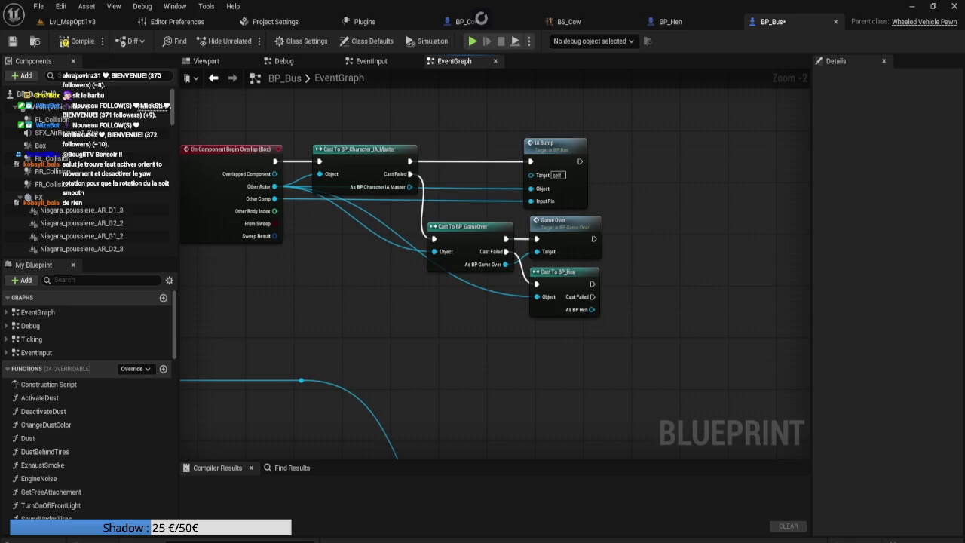
mouse_move(474, 317)
mouse_down()
mouse_move(412, 299)
mouse_move(365, 303)
mouse_up()
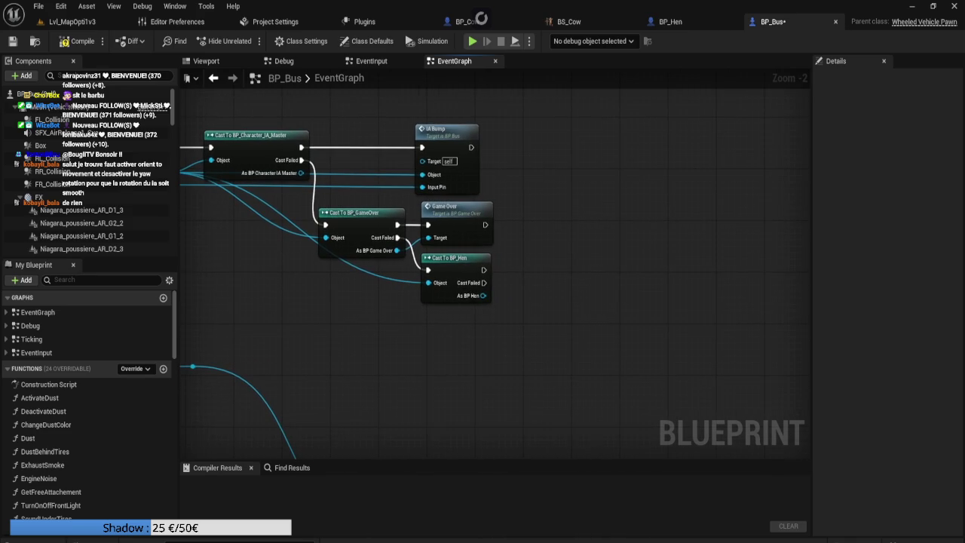
click(670, 21)
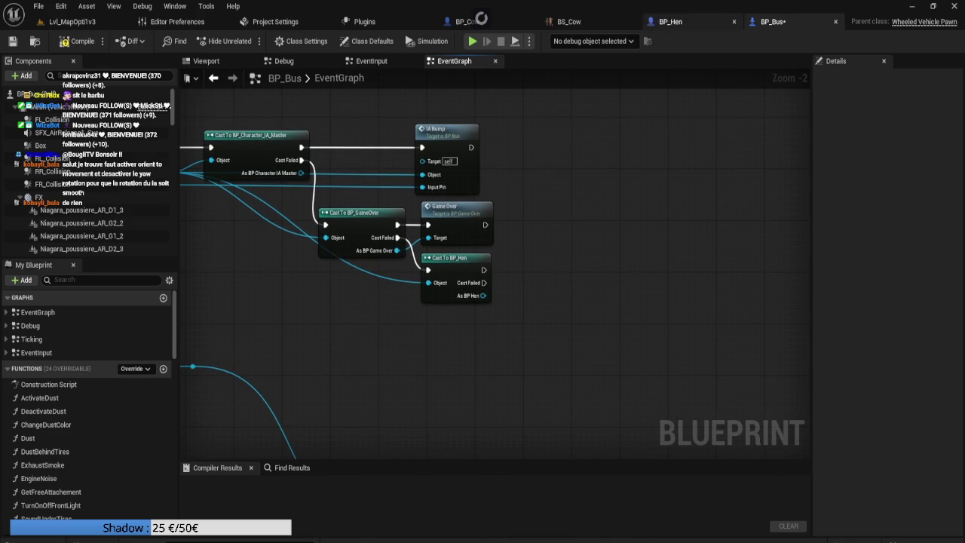
Add a custom event named SetRagdoll to the hen's event graph
mouse_move(261, 433)
mouse_down()
mouse_move(375, 349)
mouse_move(383, 289)
mouse_up()
right_click(337, 324)
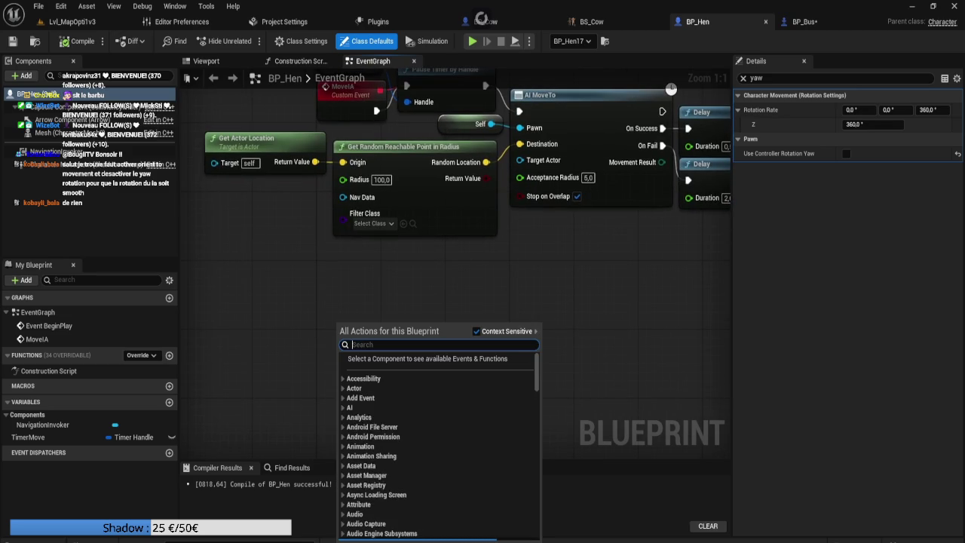
text(custom)
key(Return)
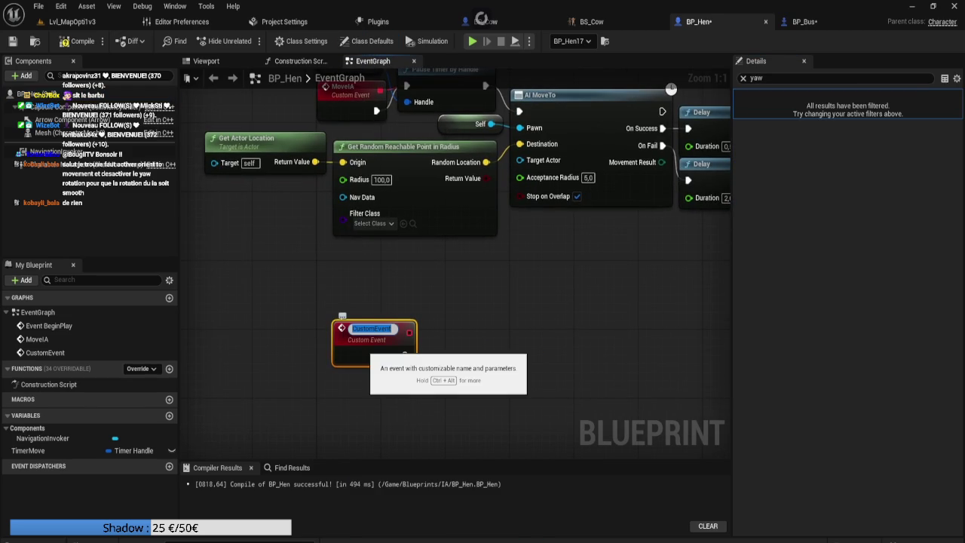
text(M)
key(BackSpace)
text(S)
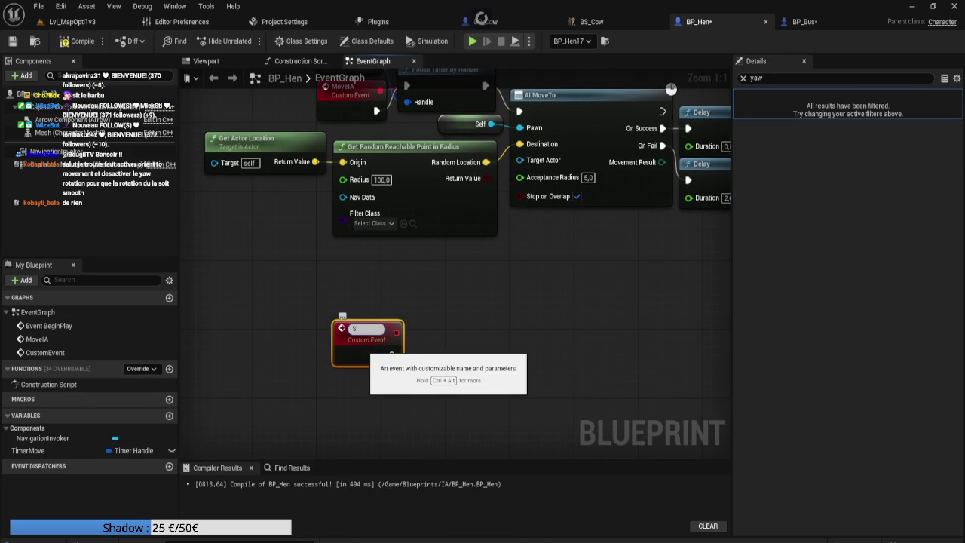
text(etRagdoll)
key(Return)
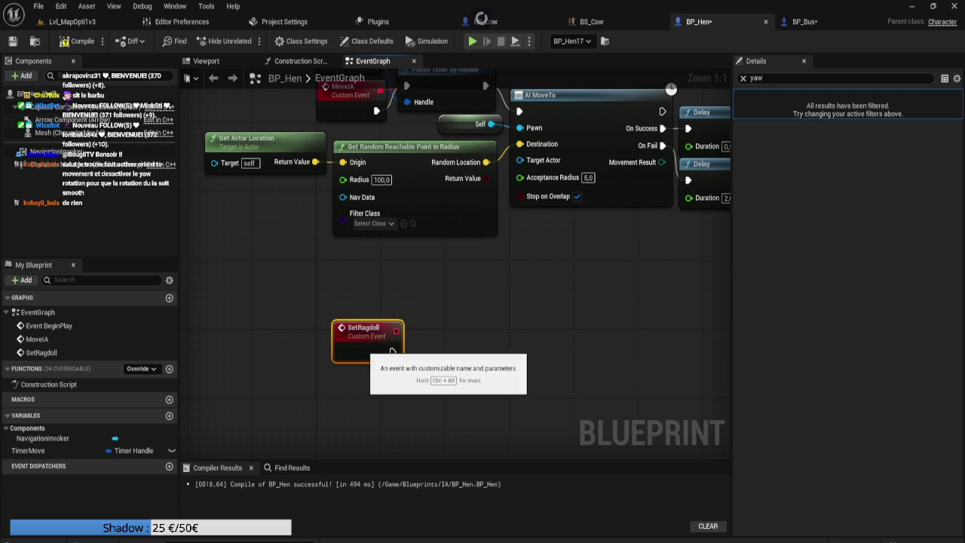
drag(392, 352, 377, 360)
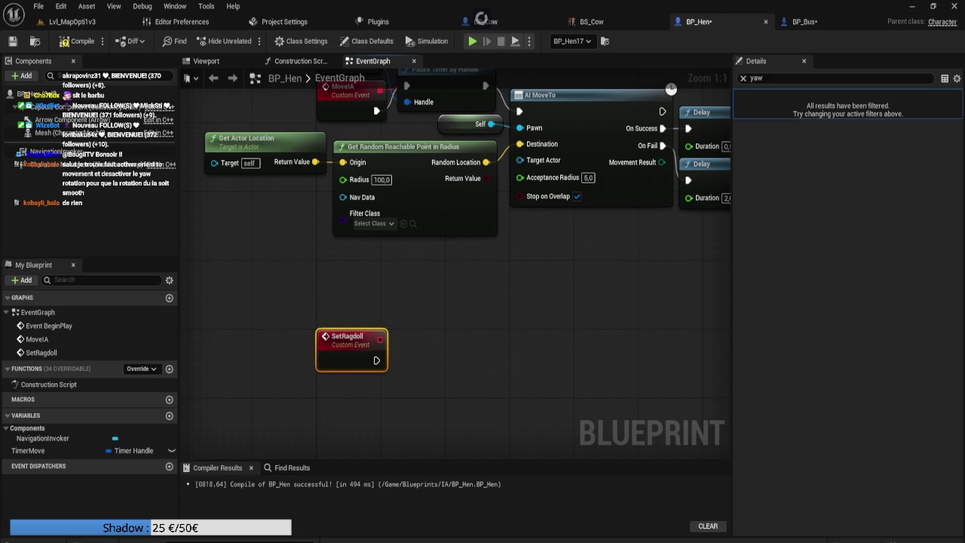
key(Escape)
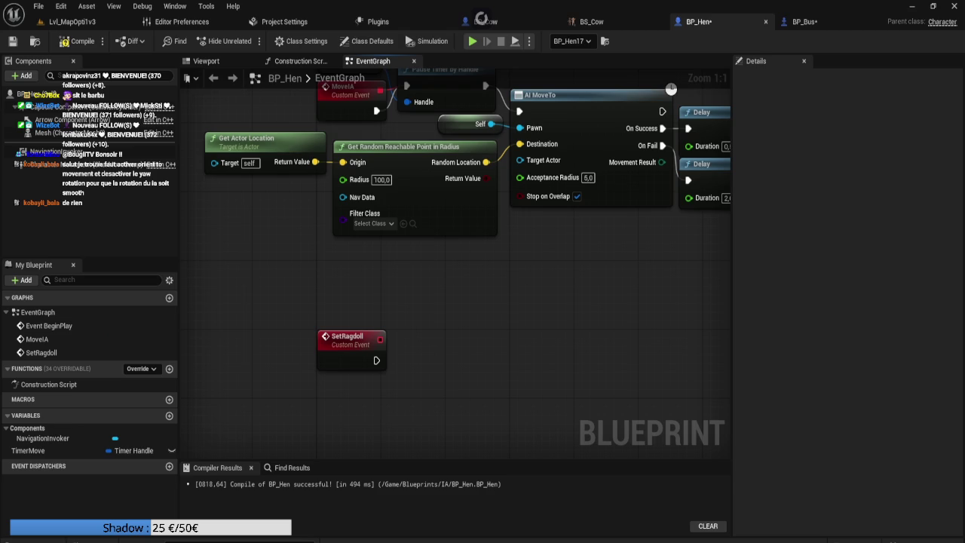
Copy the Timer Move and Pause Timer by Handle nodes and wire SetRagdoll into Pause Timer
mouse_move(329, 279)
mouse_down()
mouse_move(322, 329)
mouse_move(290, 318)
mouse_move(394, 323)
mouse_move(407, 374)
mouse_up()
drag(316, 124, 502, 147)
key(ctrl+c)
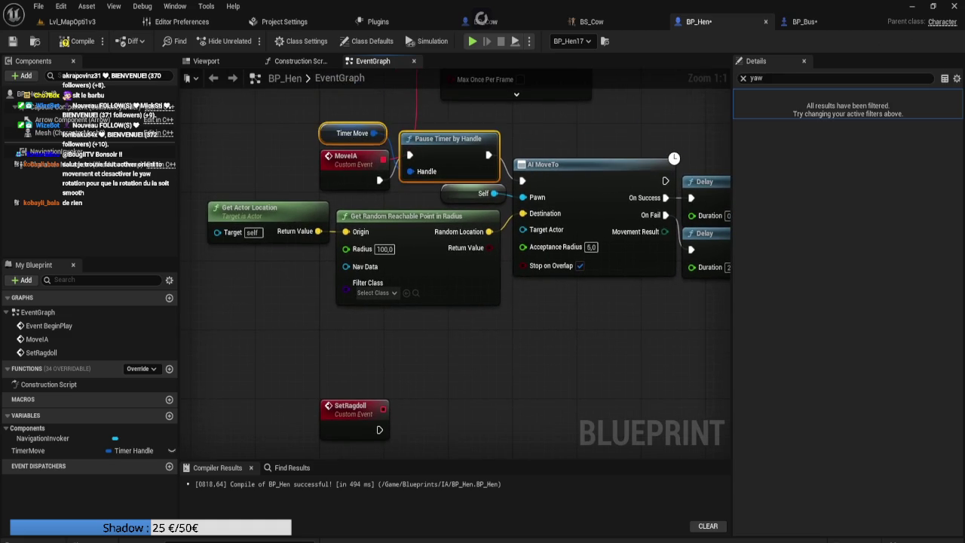
key(ctrl+v)
drag(488, 393, 473, 339)
click(409, 379)
drag(409, 379, 346, 396)
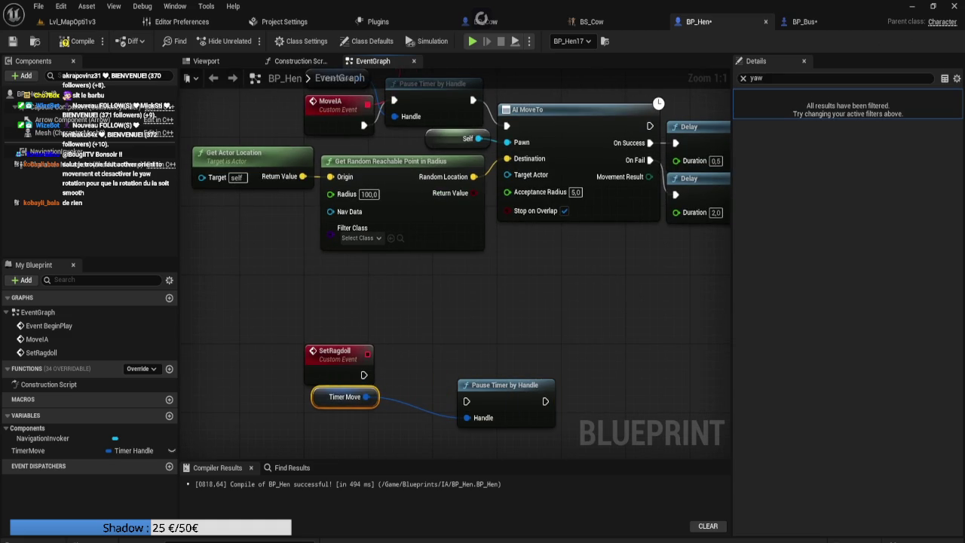
drag(505, 385, 434, 361)
drag(363, 374, 393, 375)
key(Escape)
drag(344, 397, 337, 396)
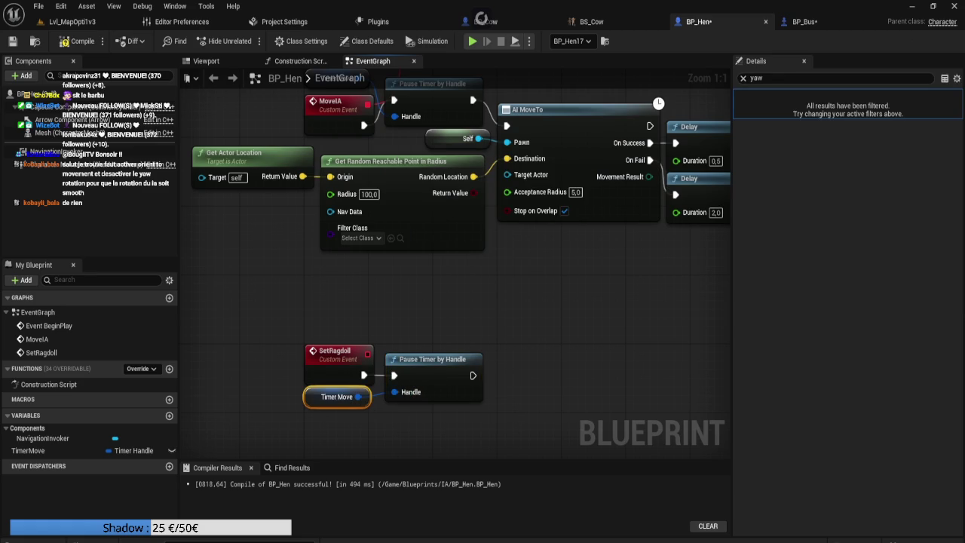
key(Escape)
Drop a Mesh component reference into the graph, then return to the farm level
mouse_move(515, 325)
mouse_down()
mouse_move(530, 278)
mouse_move(584, 250)
mouse_up()
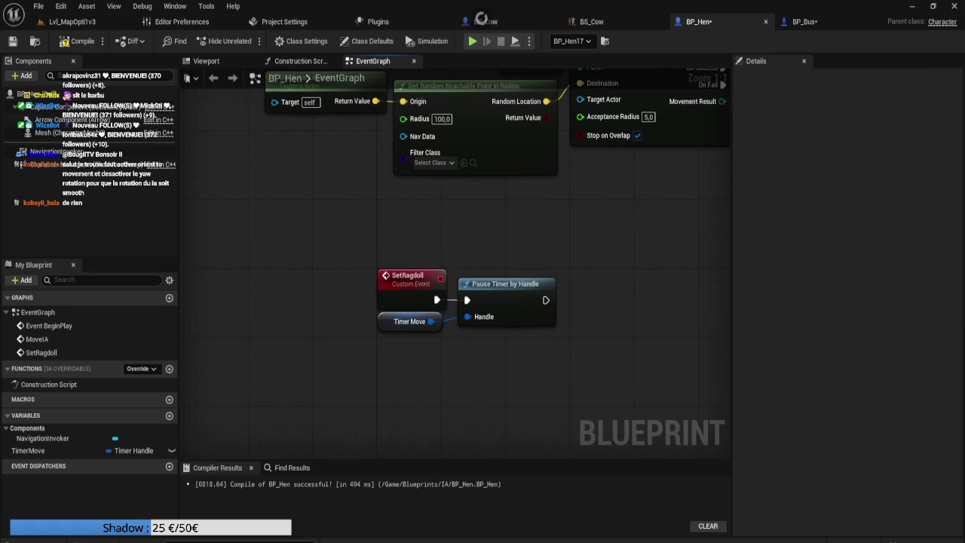
click(67, 132)
mouse_move(393, 318)
mouse_down()
mouse_move(464, 356)
mouse_move(457, 343)
mouse_up()
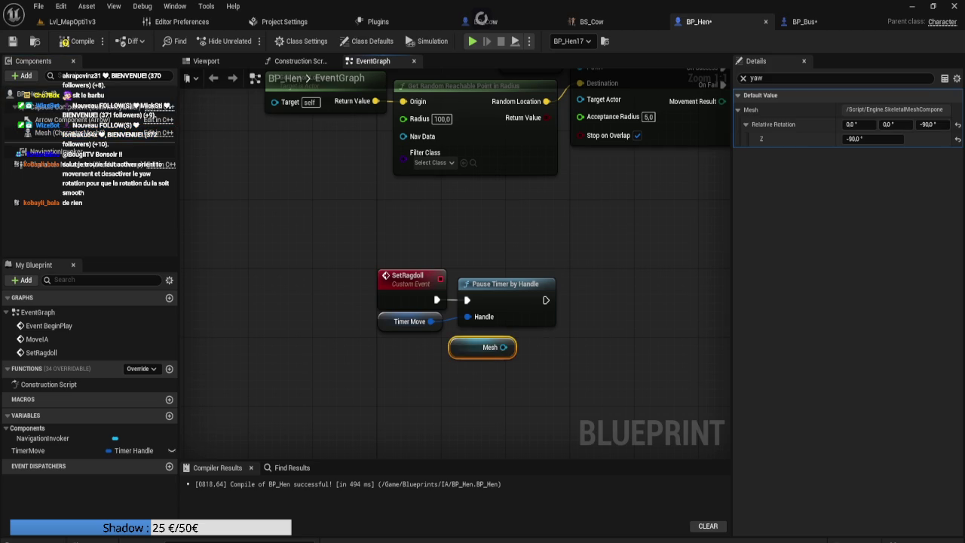
click(73, 21)
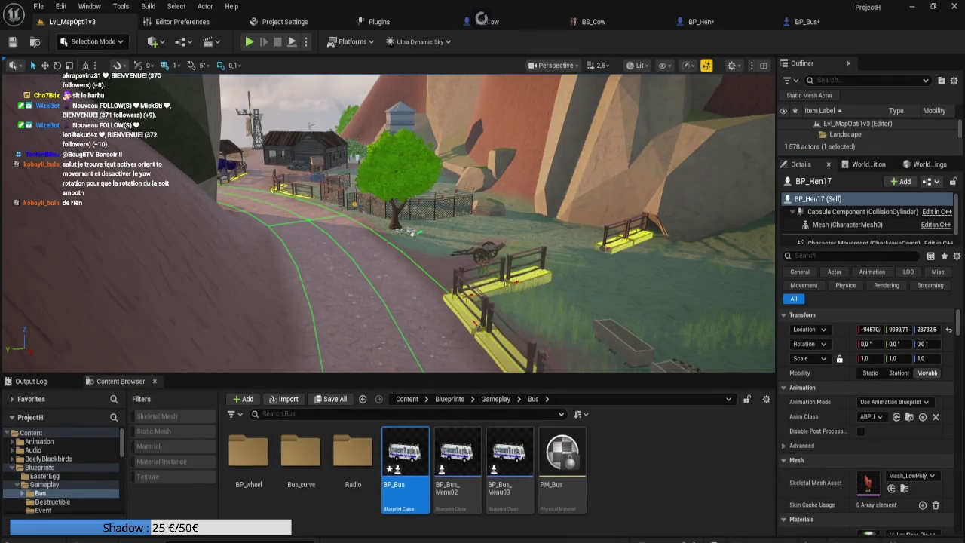
In BP_Bus, select the Destroy Component, Set Collision Enabled and Set Simulate Physics nodes
click(482, 21)
click(802, 21)
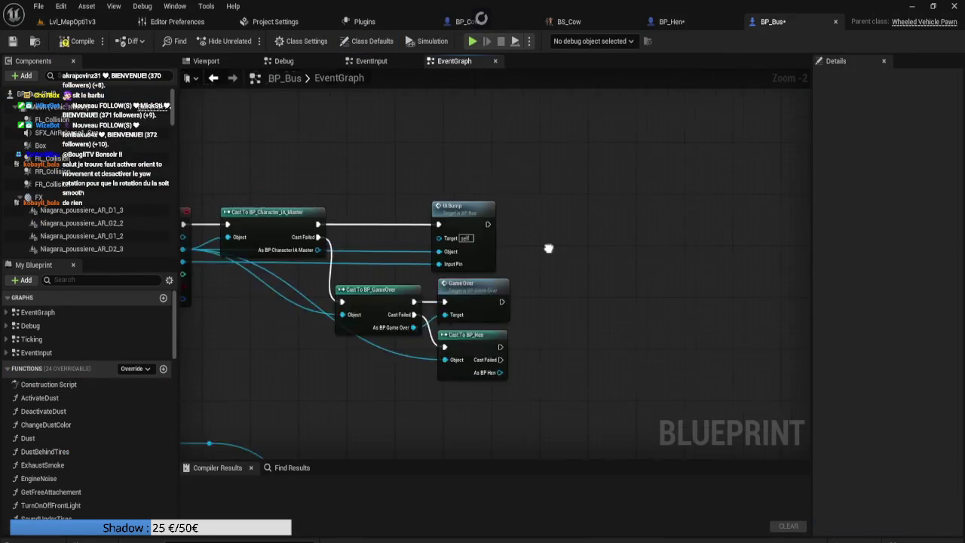
mouse_move(447, 376)
mouse_down()
mouse_move(392, 436)
mouse_move(0, 436)
mouse_move(0, 458)
mouse_up()
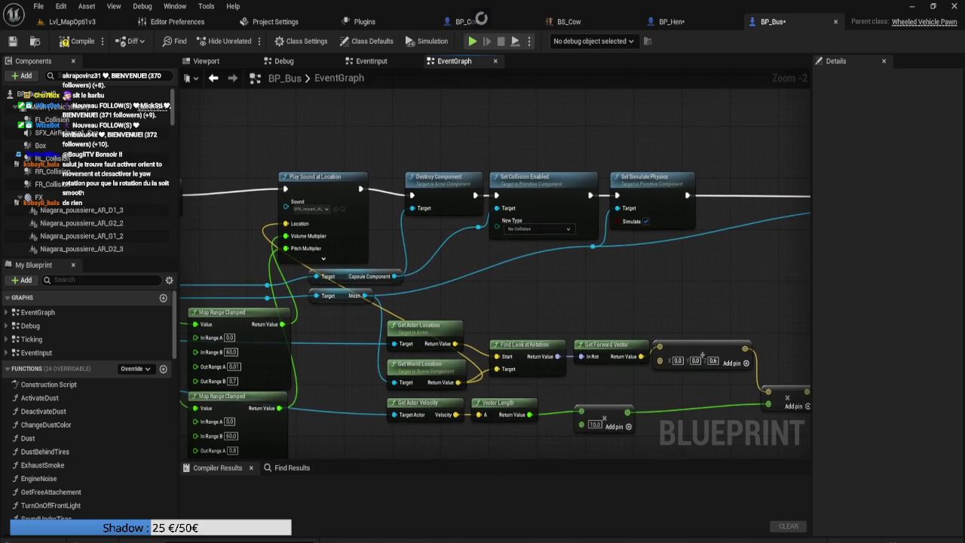
drag(580, 140, 437, 142)
mouse_move(300, 149)
mouse_down()
mouse_move(532, 221)
mouse_move(561, 257)
mouse_up()
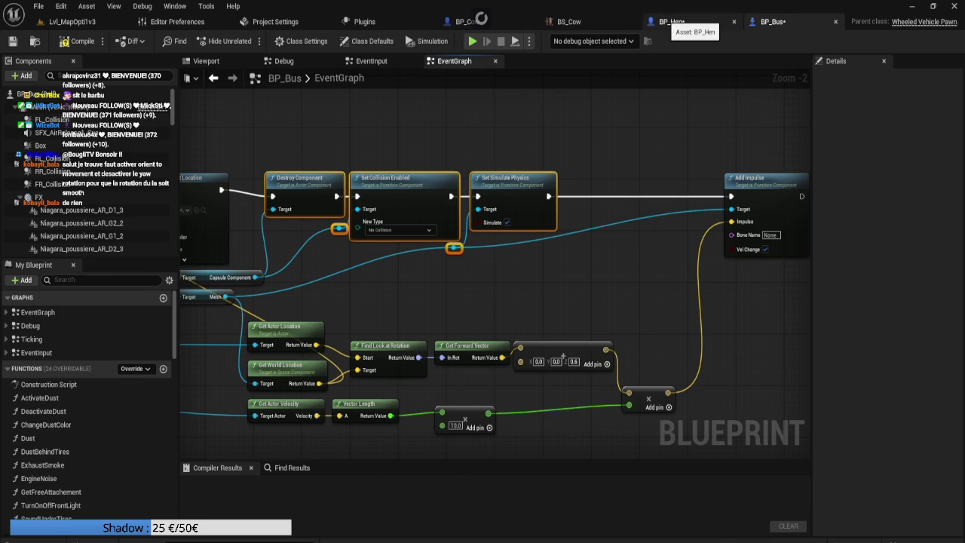
click(671, 22)
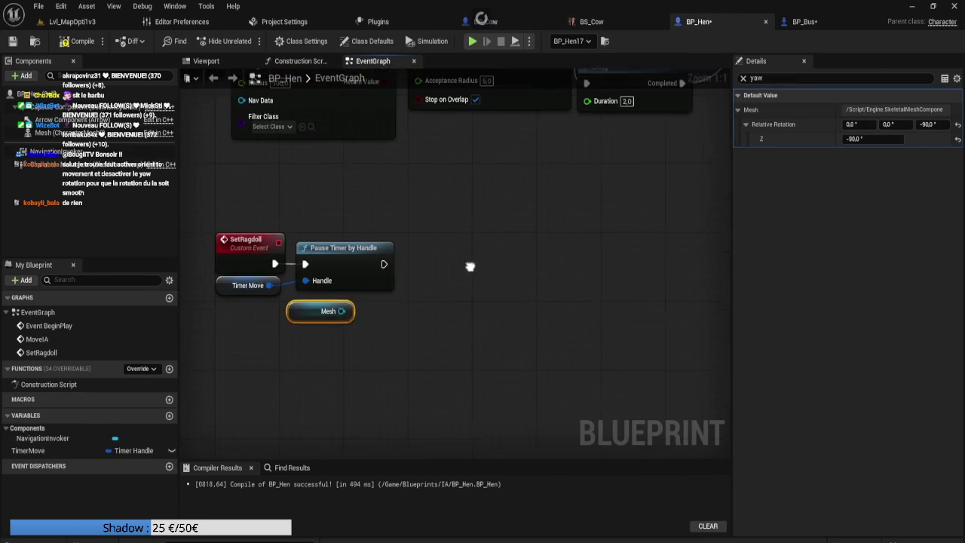
Paste the ragdoll nodes after Pause Timer by Handle and wire Mesh into Set Simulate Physics
key(ctrl+v)
mouse_move(467, 235)
mouse_down()
mouse_move(550, 242)
mouse_move(539, 244)
mouse_up()
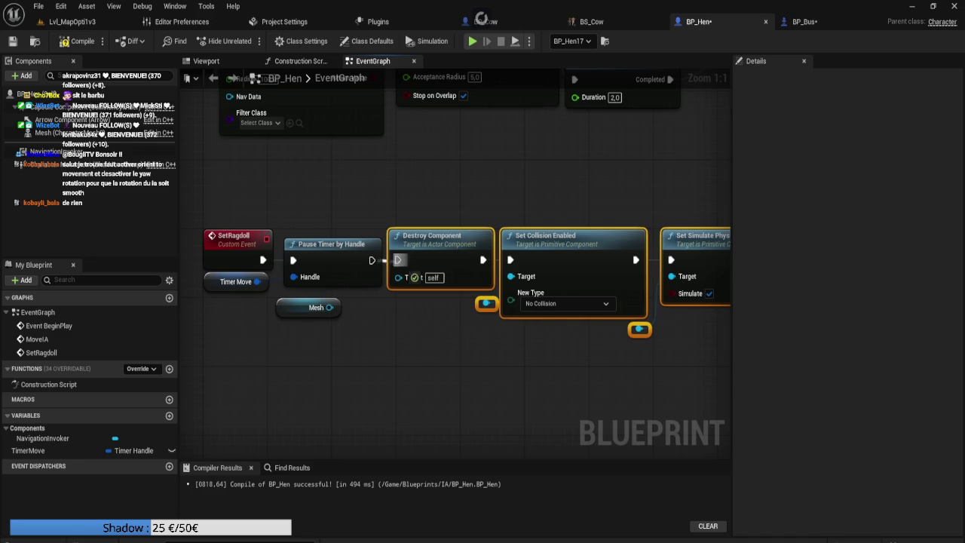
mouse_move(313, 307)
mouse_down()
mouse_move(377, 324)
mouse_move(494, 331)
mouse_move(511, 276)
mouse_up()
drag(466, 324, 639, 329)
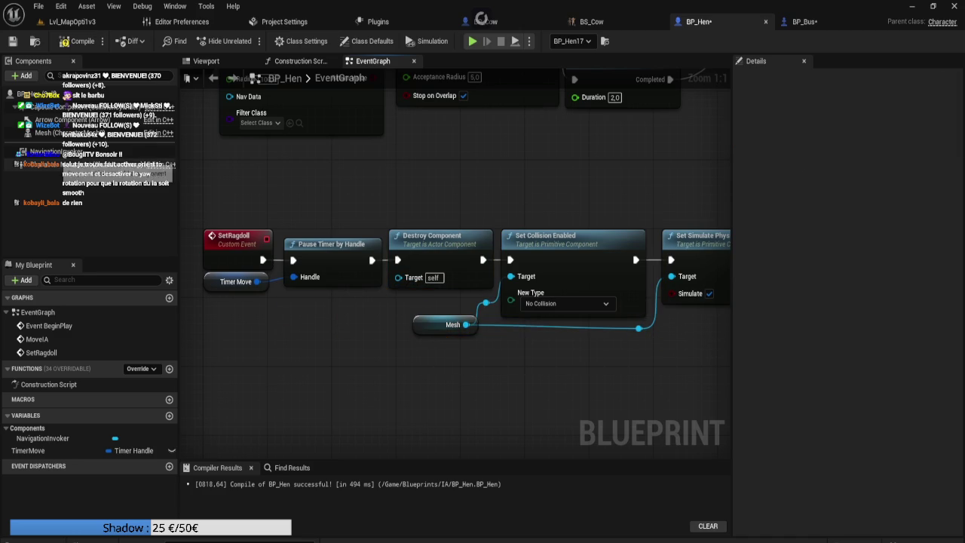
Feed a Capsule Component reference into Destroy Component, delete the stray reroute knot, then compile and save
click(45, 106)
mouse_move(335, 239)
mouse_down()
mouse_move(408, 296)
mouse_move(305, 264)
mouse_move(337, 299)
mouse_up()
click(337, 347)
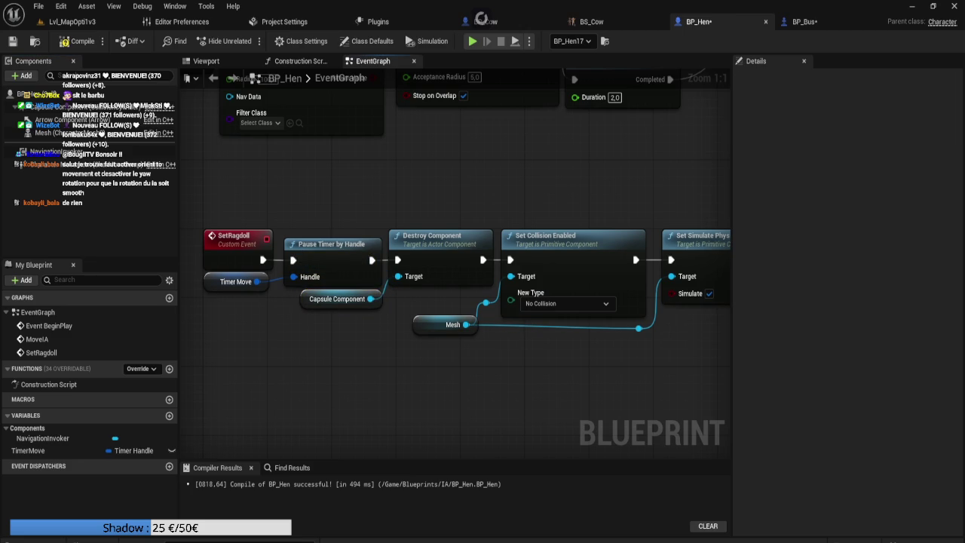
drag(476, 313, 506, 296)
drag(435, 297, 491, 307)
key(Delete)
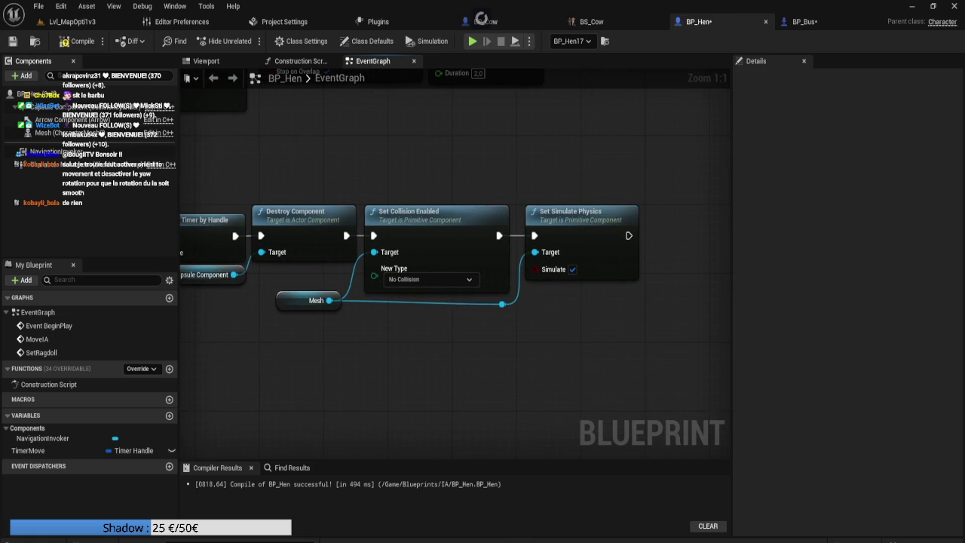
click(12, 41)
key(alt+Tab)
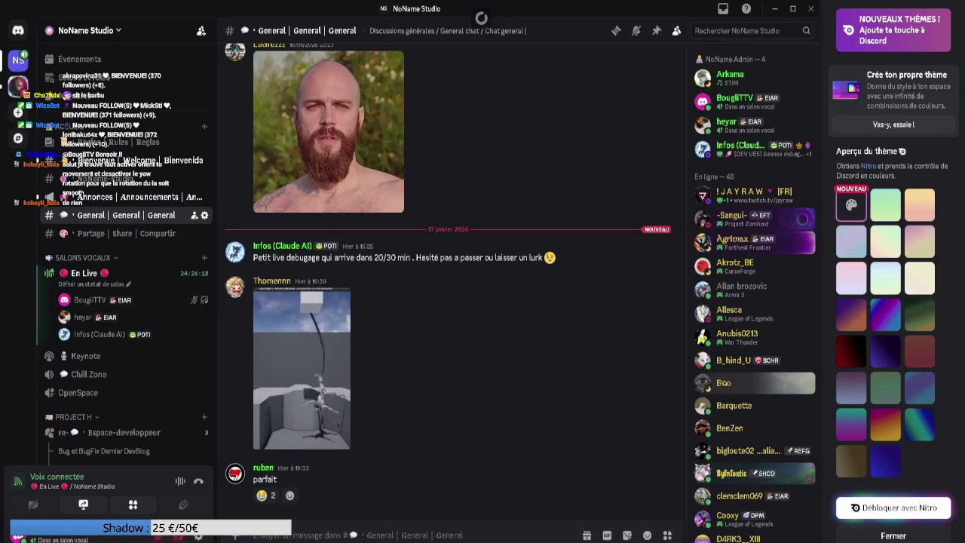
key(alt+Tab)
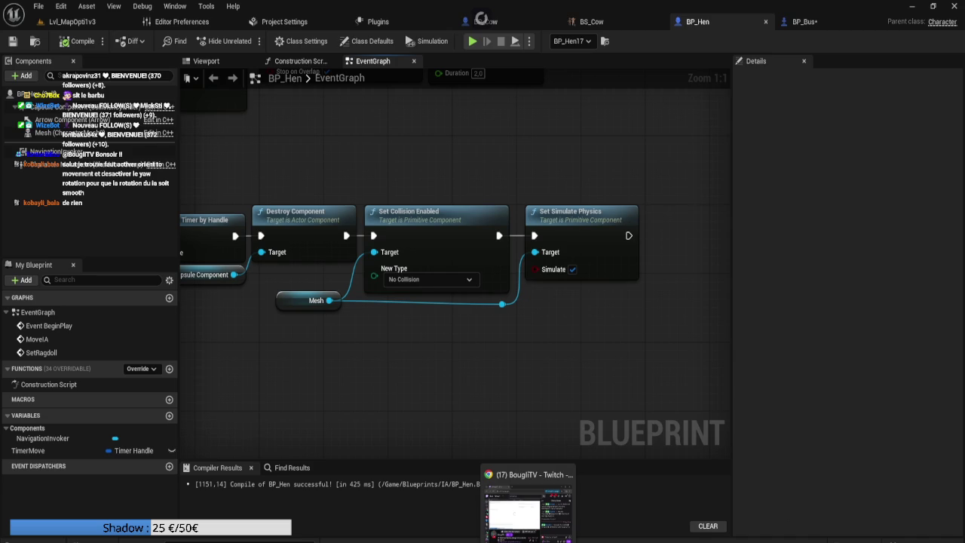
key(alt+Tab)
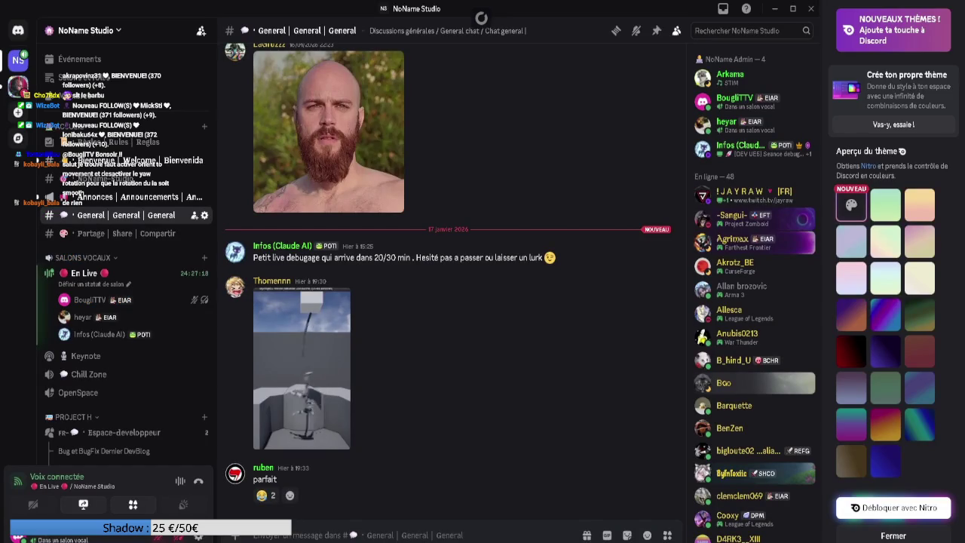
key(alt+Tab)
key(alt+Tab)
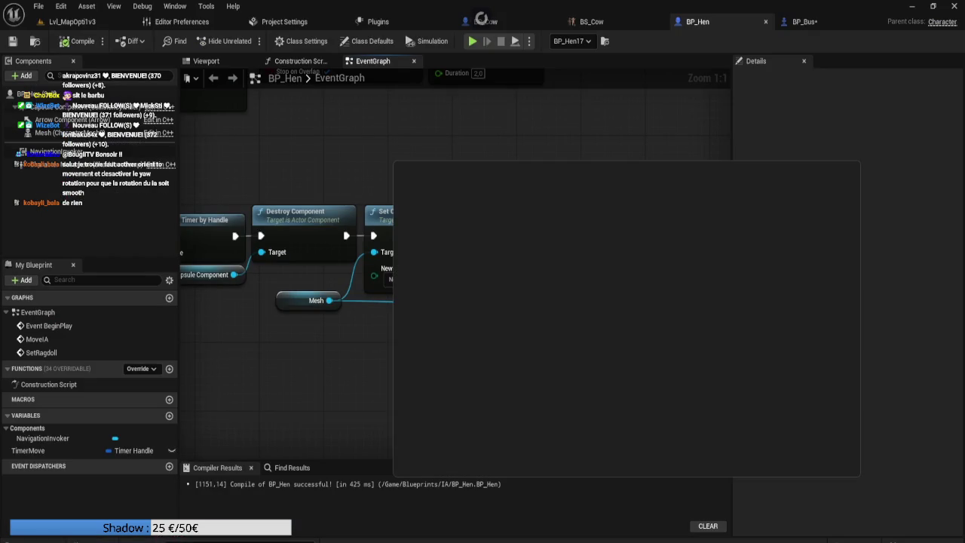
key(alt+Tab)
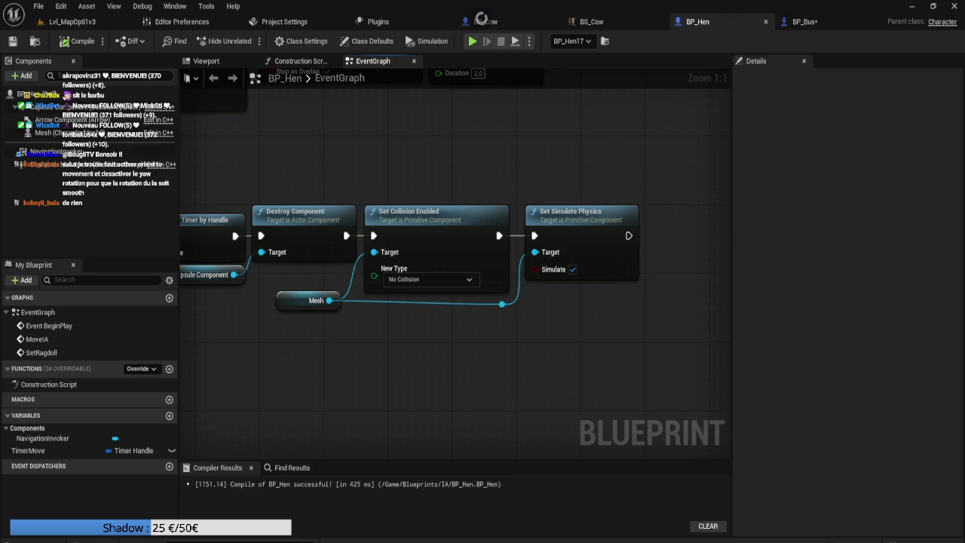
Save BP_Bus and close its blueprint
click(804, 21)
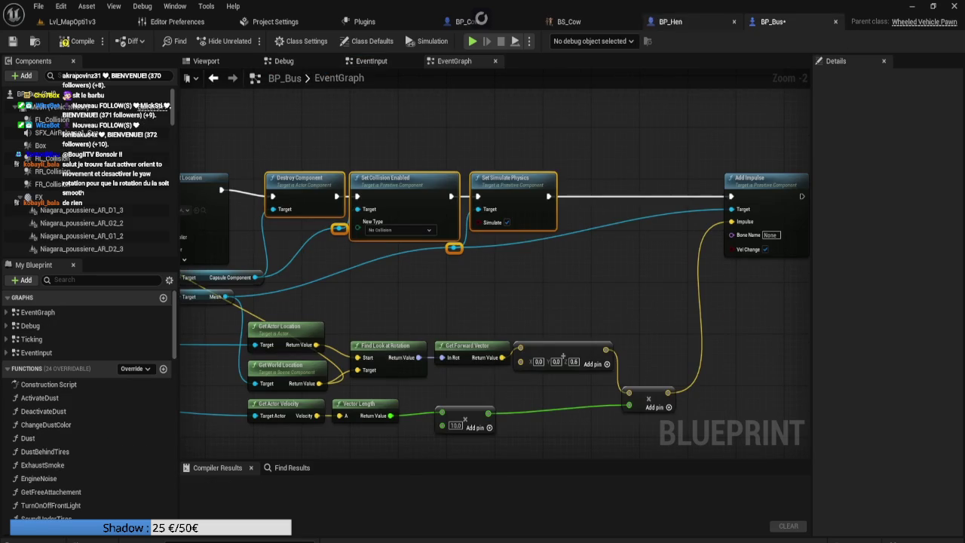
key(ctrl+s)
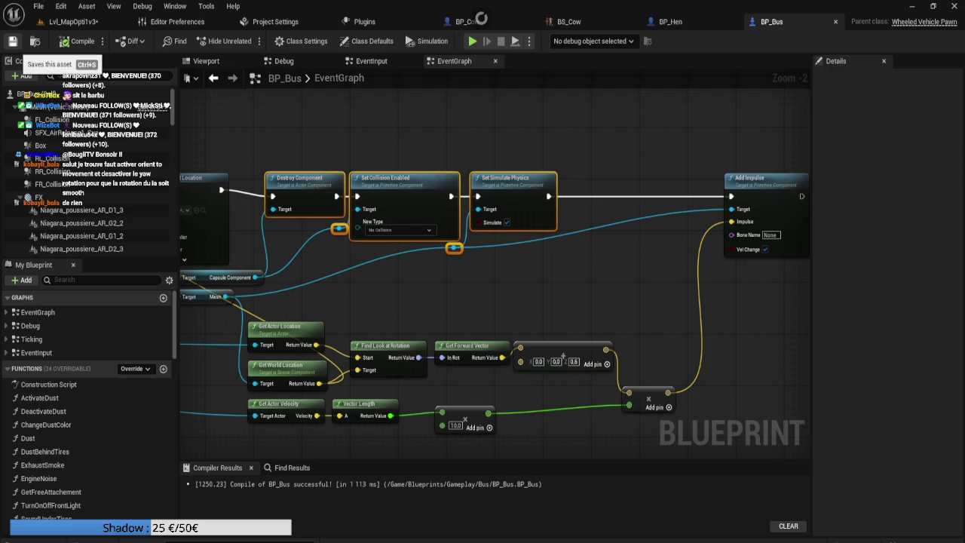
drag(528, 445, 609, 441)
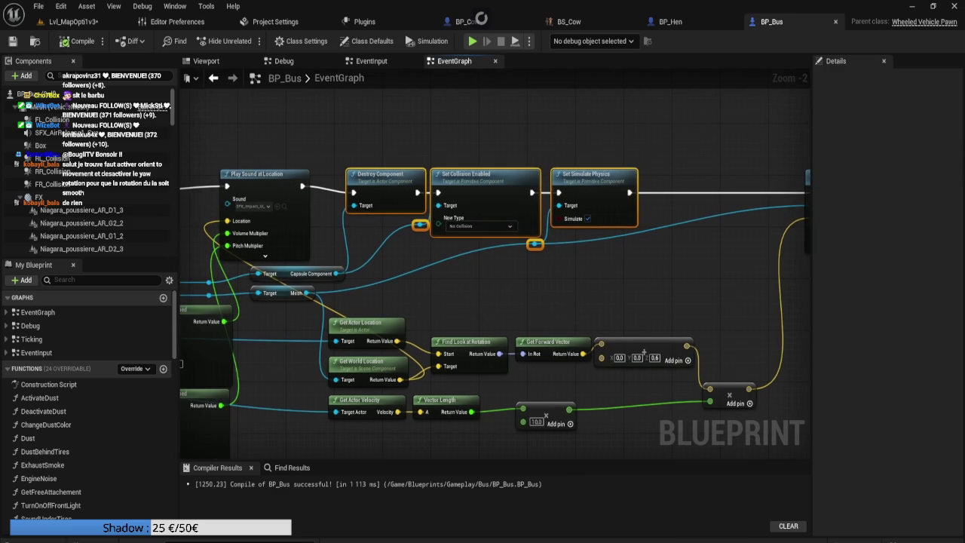
click(835, 21)
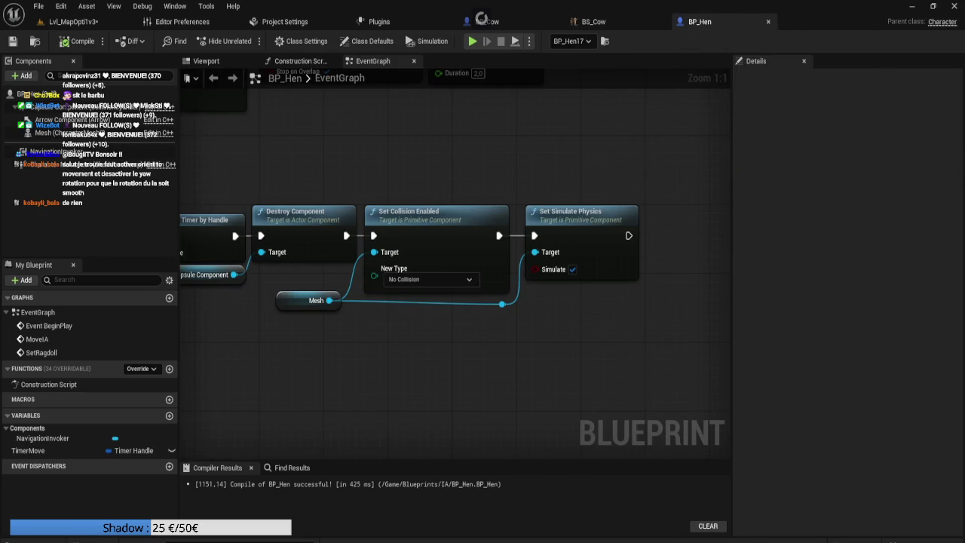
Wire Capsule Component to Set Collision Enabled's Target and Mesh to Set Simulate Physics, then recompile
drag(313, 143, 390, 146)
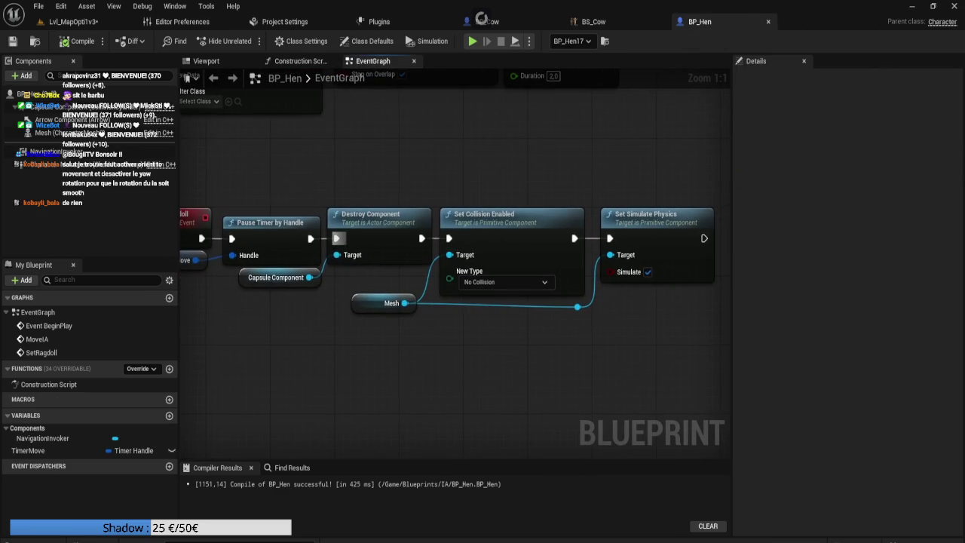
mouse_move(336, 255)
mouse_down()
mouse_move(361, 290)
mouse_move(463, 267)
mouse_up()
double_click(337, 272)
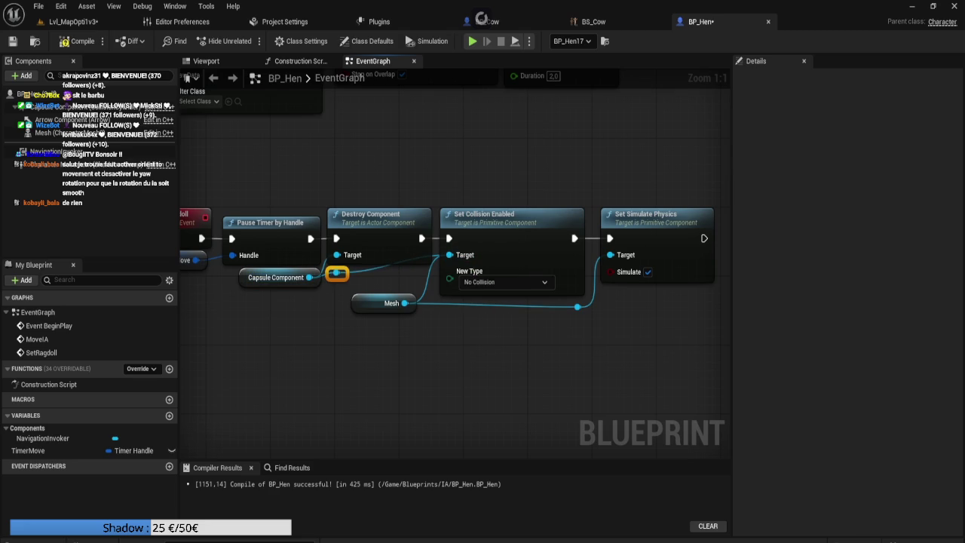
mouse_move(336, 273)
mouse_down()
mouse_move(409, 273)
mouse_move(401, 281)
mouse_move(444, 339)
mouse_up()
drag(405, 303, 578, 306)
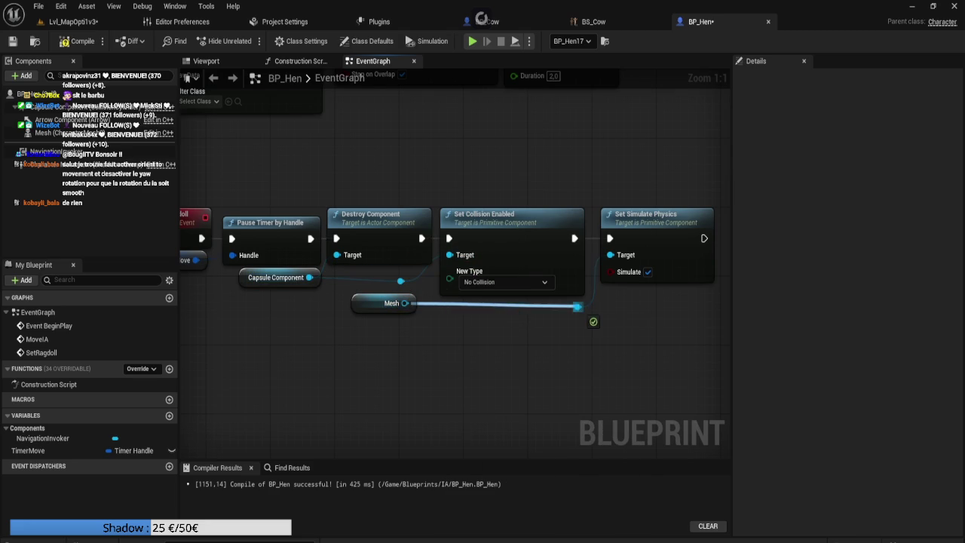
drag(400, 280, 417, 281)
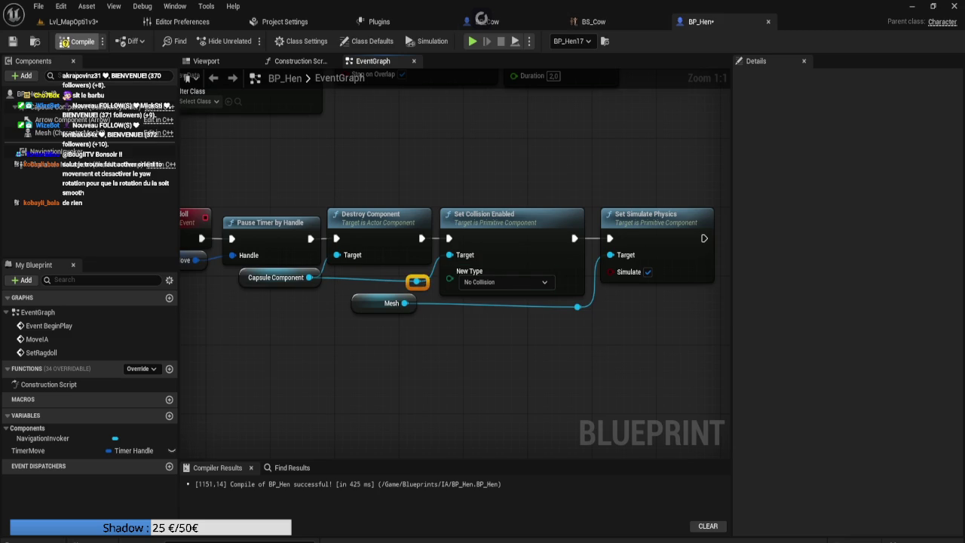
click(76, 41)
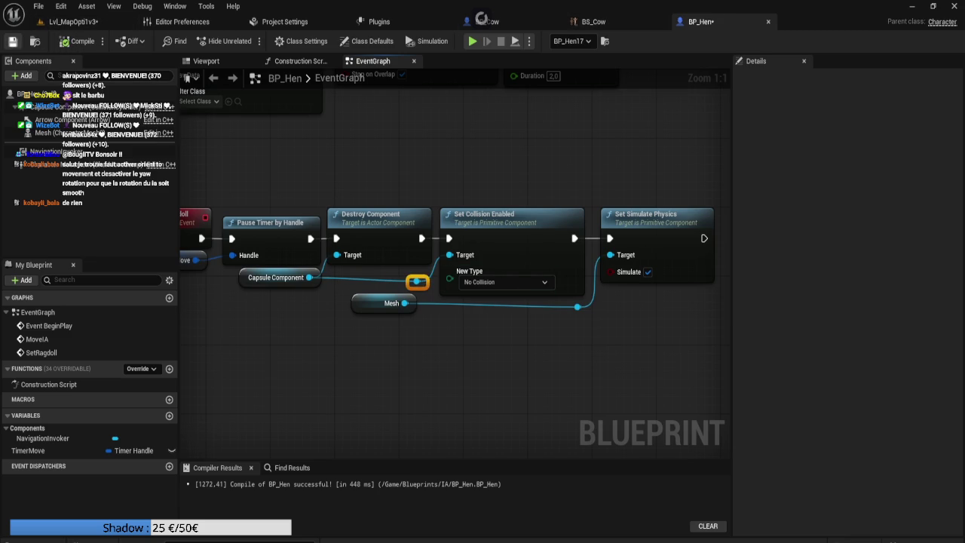
click(76, 21)
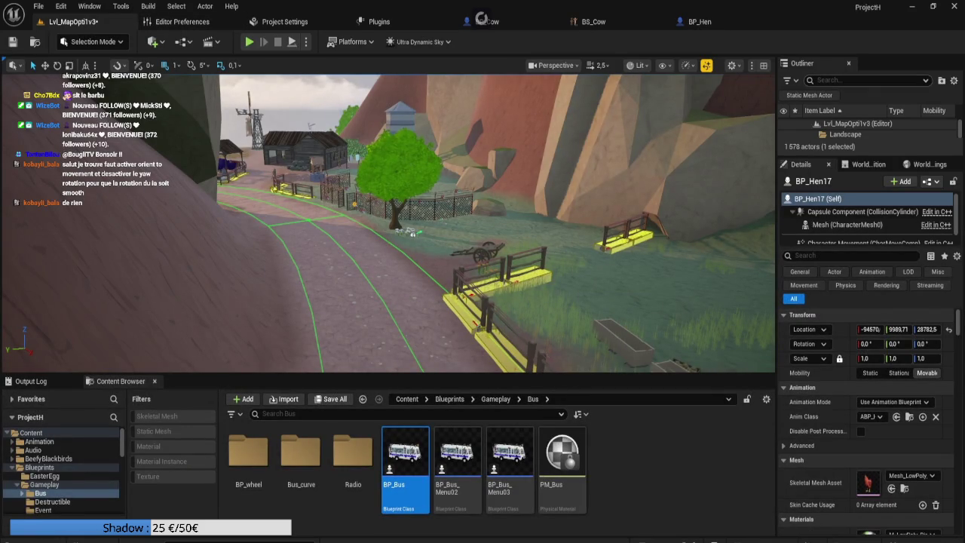
Filter the Outliner for 'bus' and move BP_Bus1 to the current camera position
text(bus)
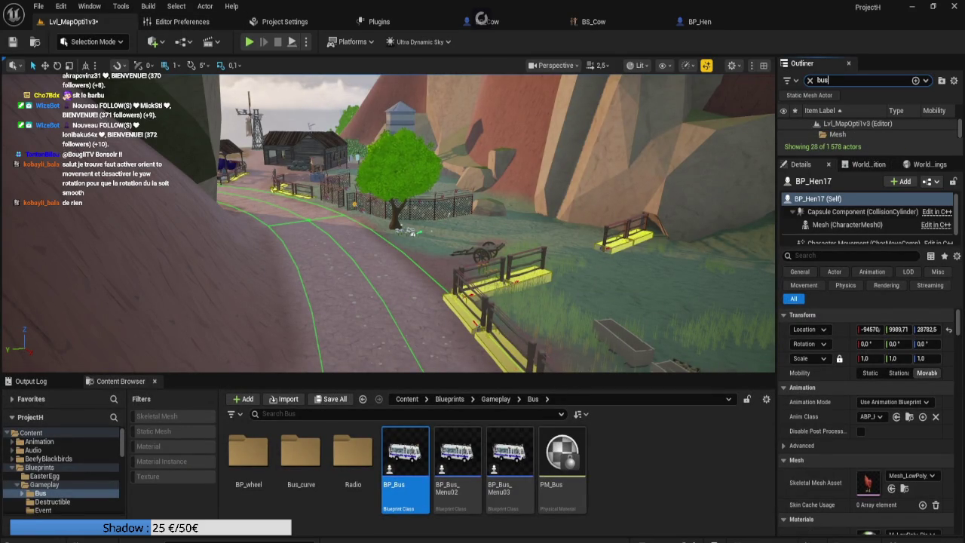
drag(867, 156, 867, 290)
scroll(867, 203, up, 2)
click(844, 145)
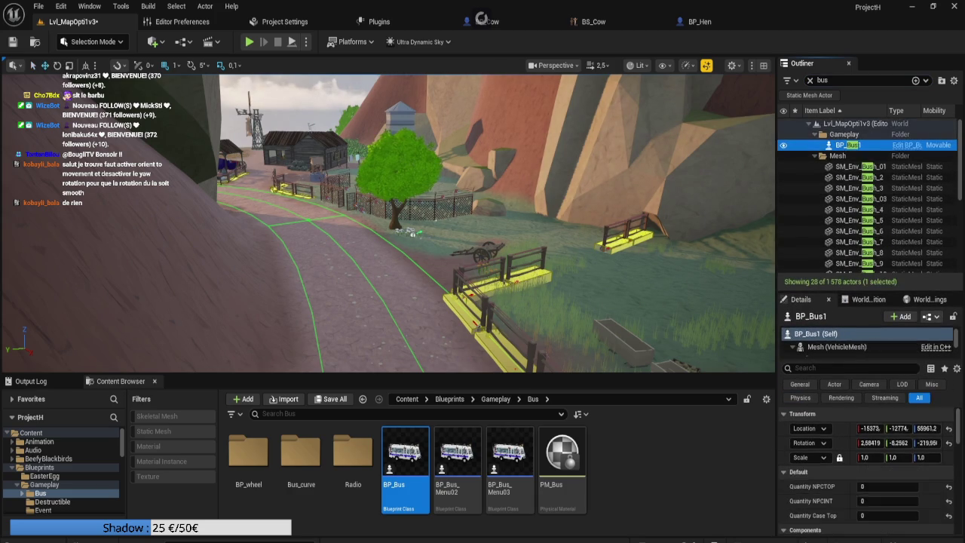
right_click(844, 145)
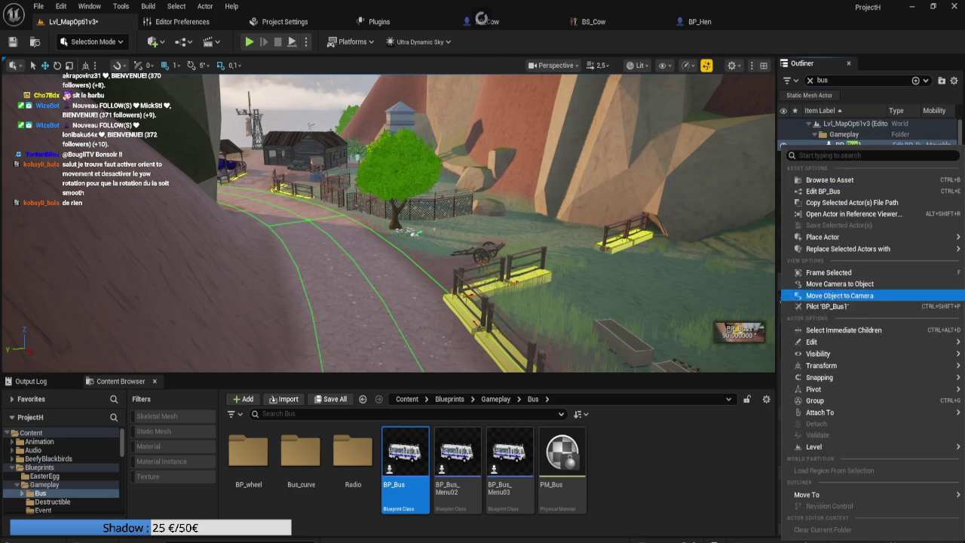
click(839, 294)
Frame the bus in the viewport and run a short test play of the level
key(f)
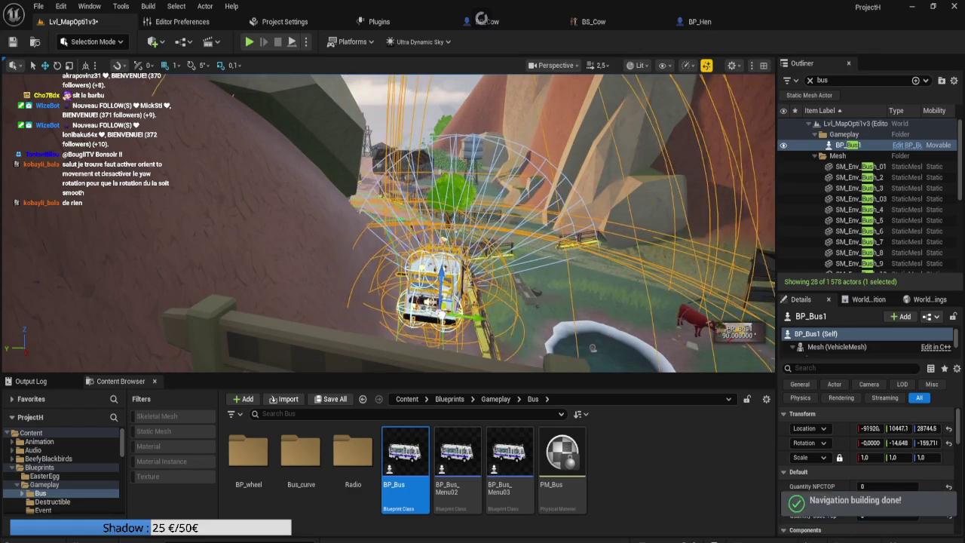
key(f)
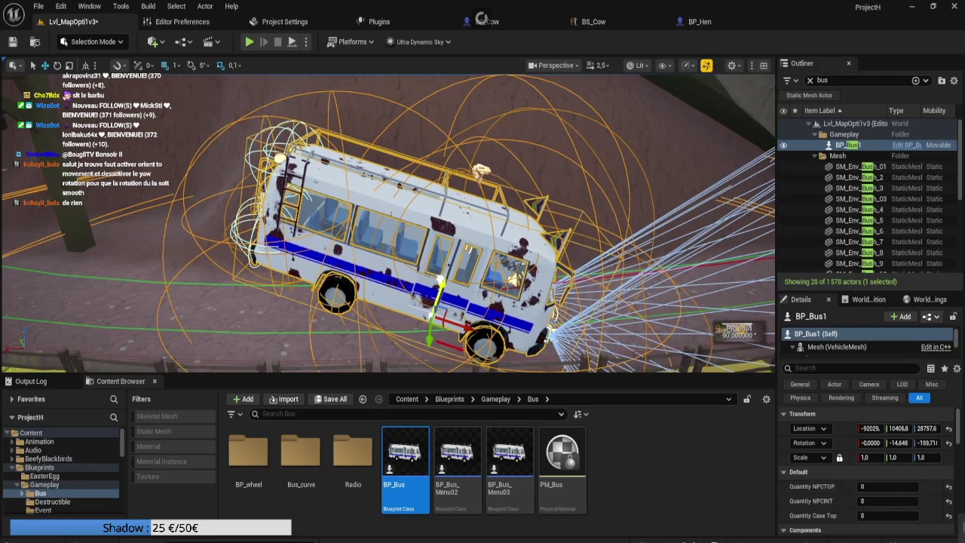
right_click(554, 341)
key(Escape)
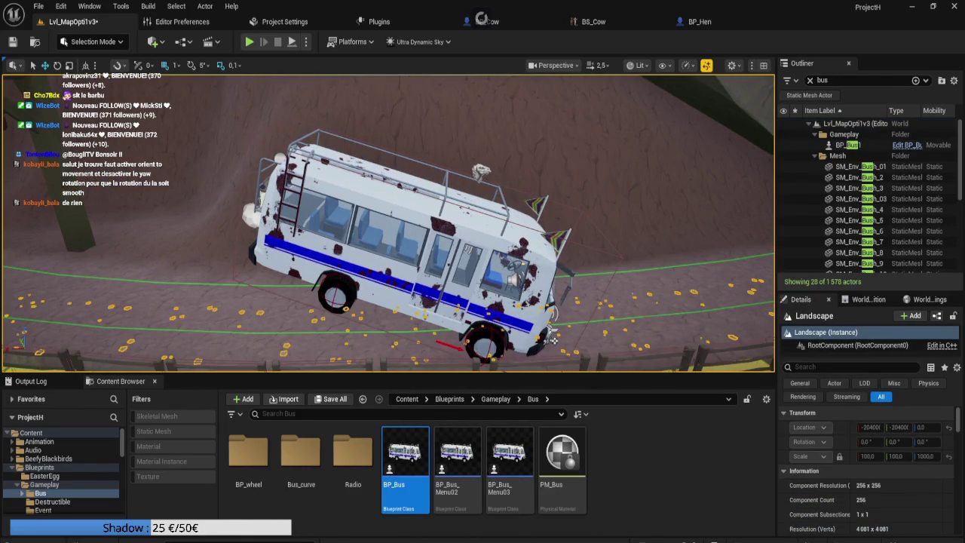
key(alt+p)
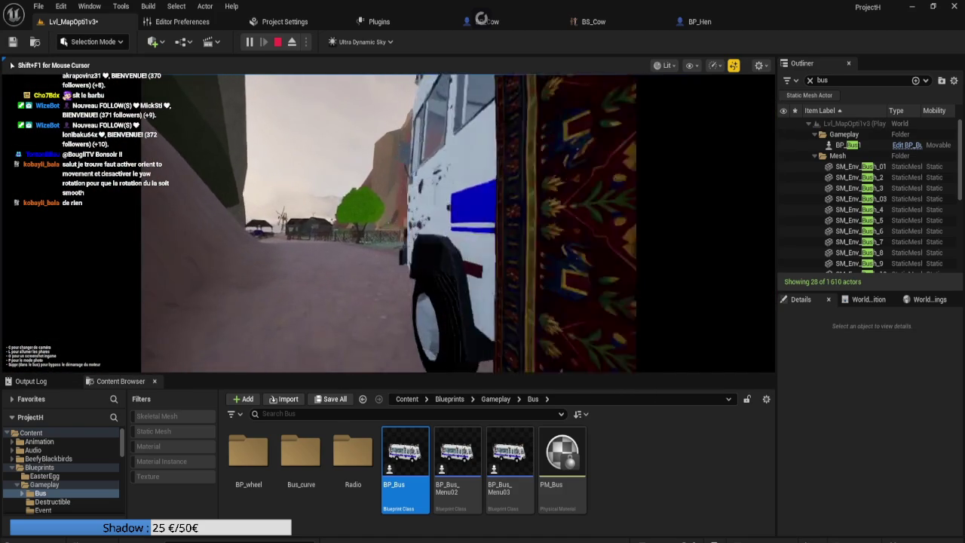
key(Escape)
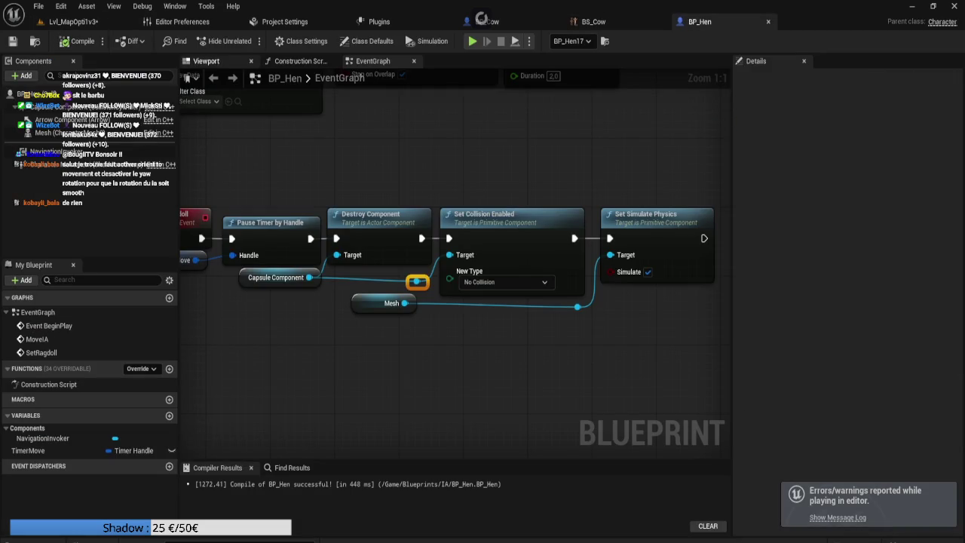
In BP_Bus, call Set Ragdoll on the As BP Hen result, then compile and save
click(71, 21)
click(848, 145)
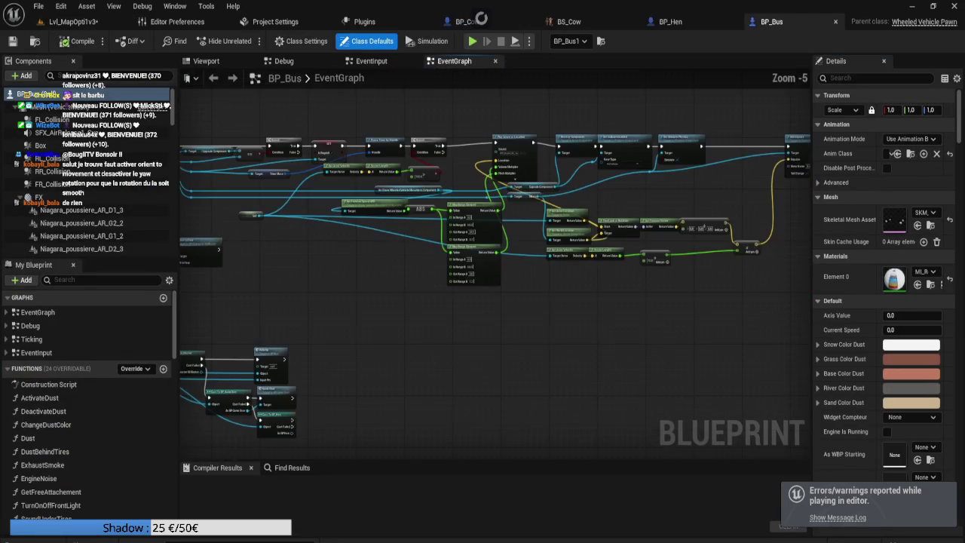
drag(392, 262, 603, 322)
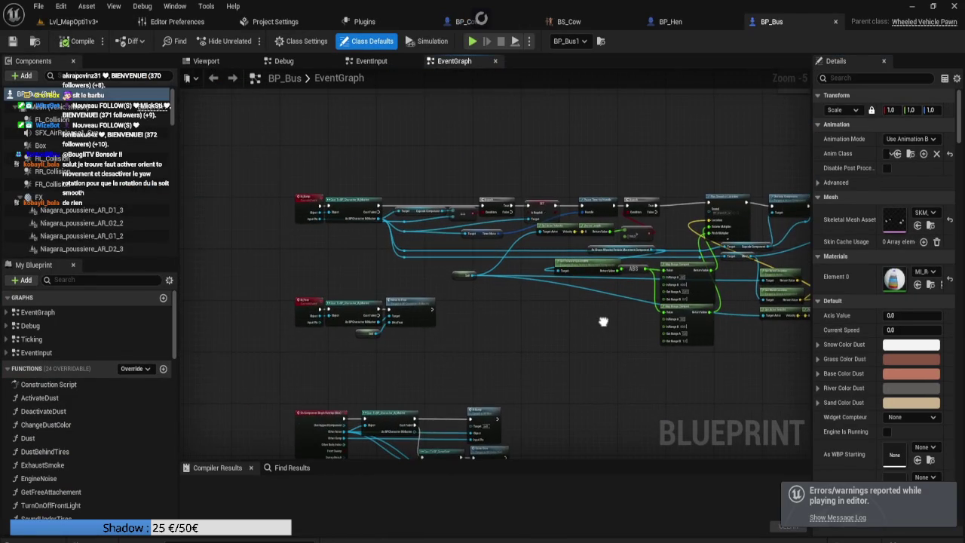
scroll(422, 347, up, 4)
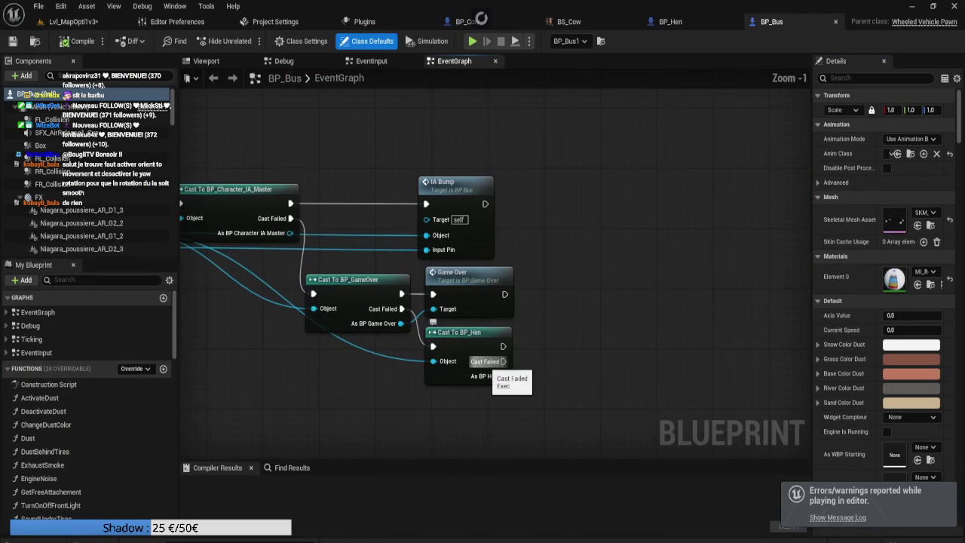
drag(503, 376, 538, 375)
text(set ragd)
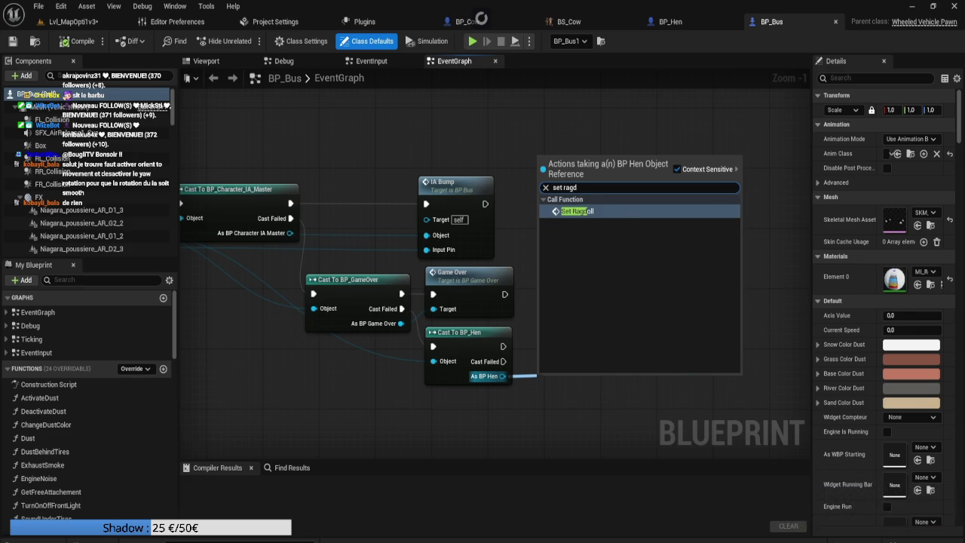
key(Return)
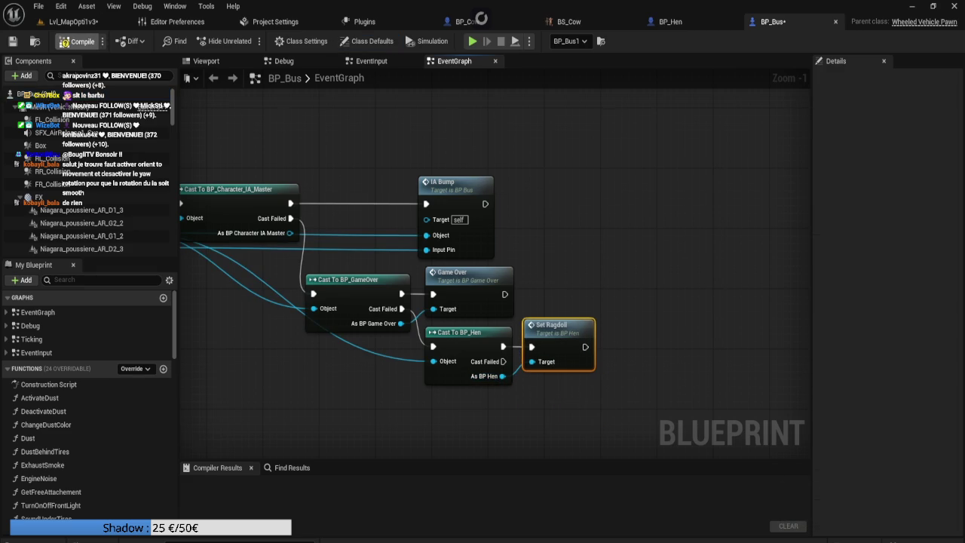
key(ctrl+s)
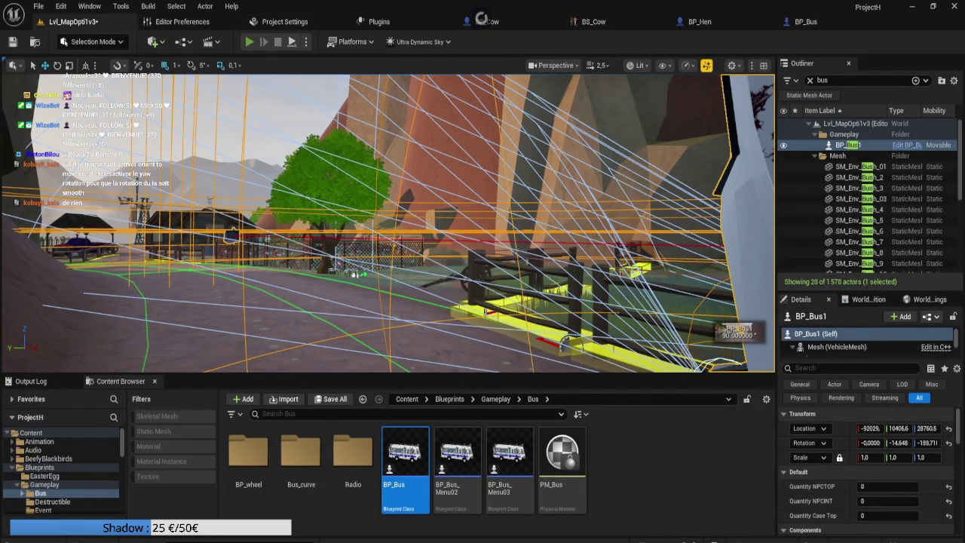
Start and immediately stop a test play, then scroll back through the output
key(alt+p)
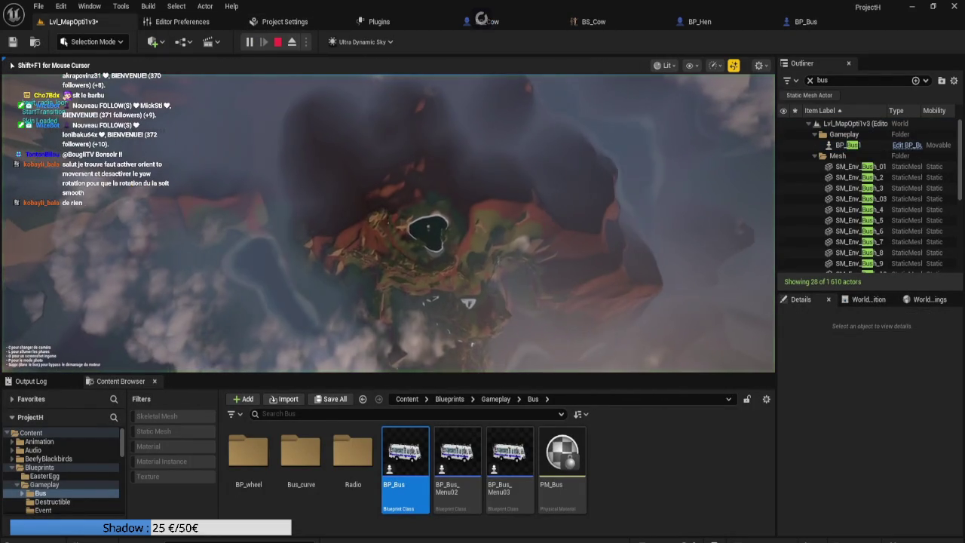
key(Escape)
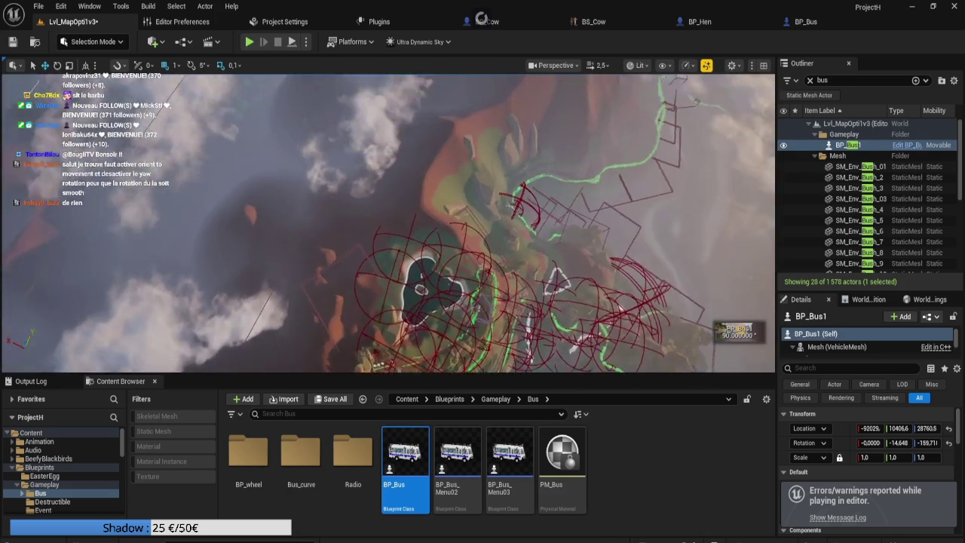
scroll(388, 223, up, 3)
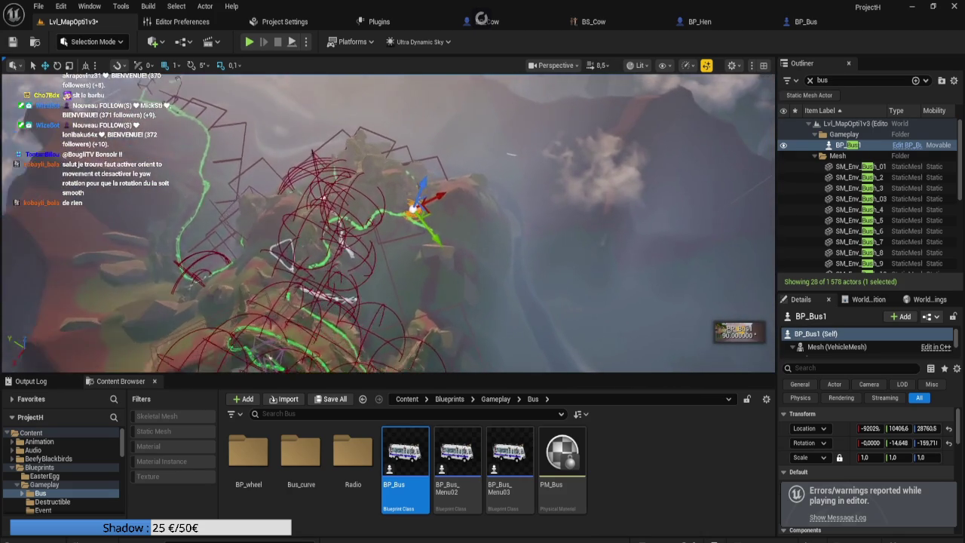
scroll(388, 224, up, 1)
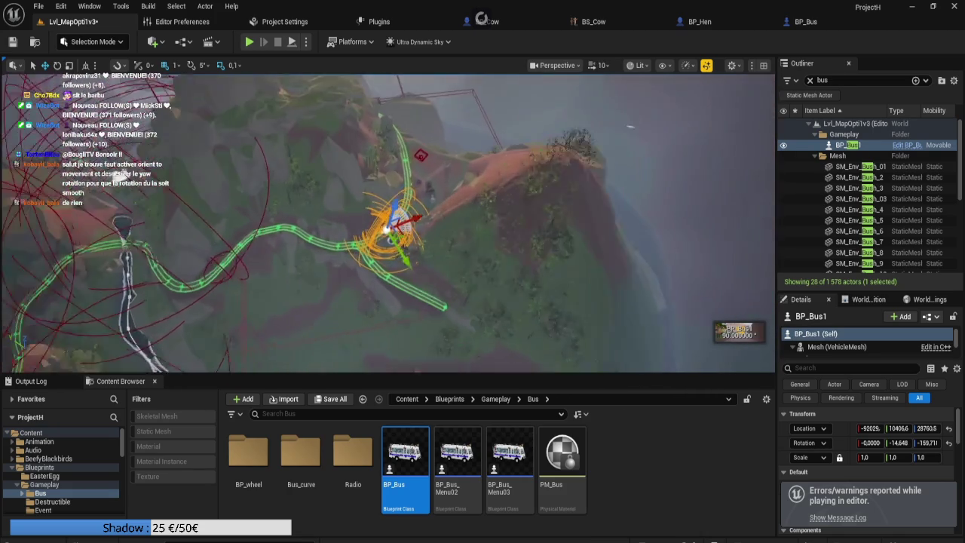
scroll(389, 223, up, 3)
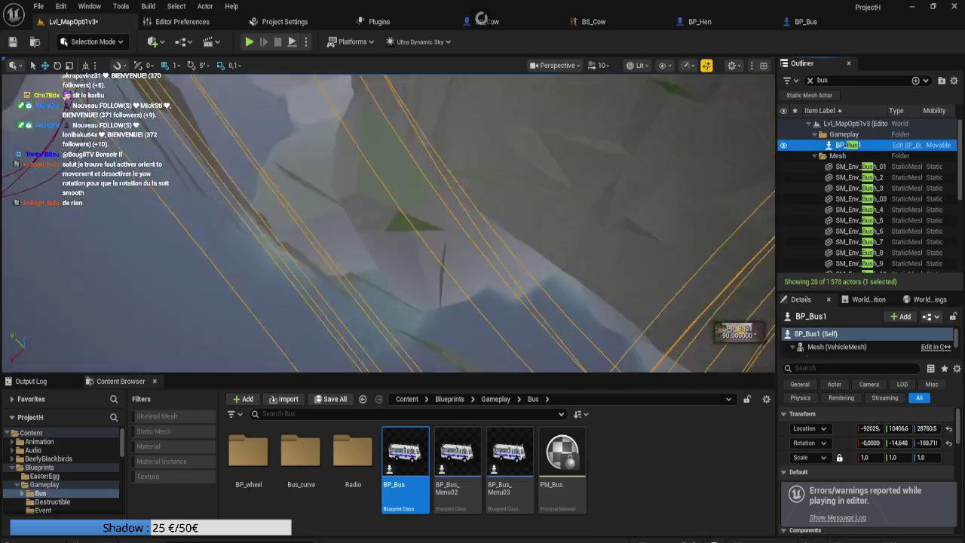
scroll(388, 223, up, 1)
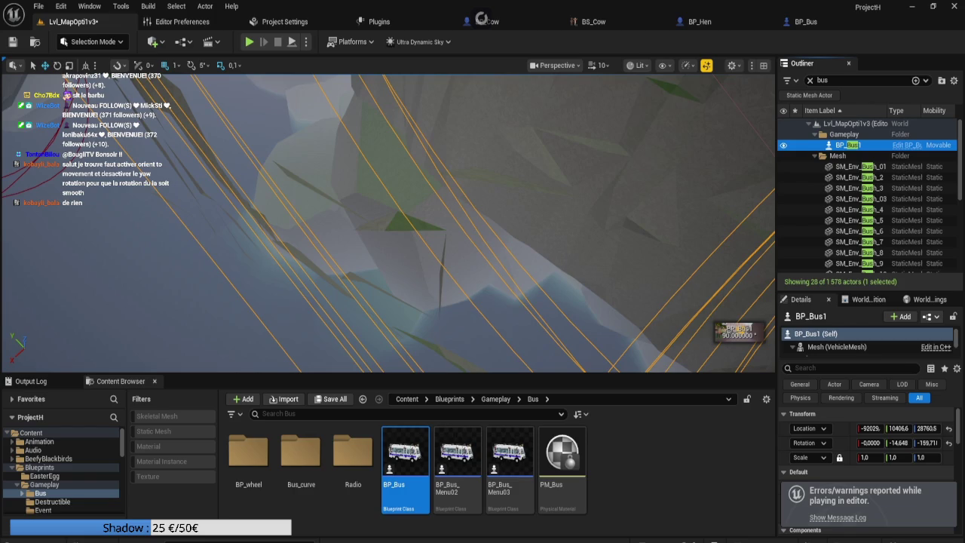
key(alt+Tab)
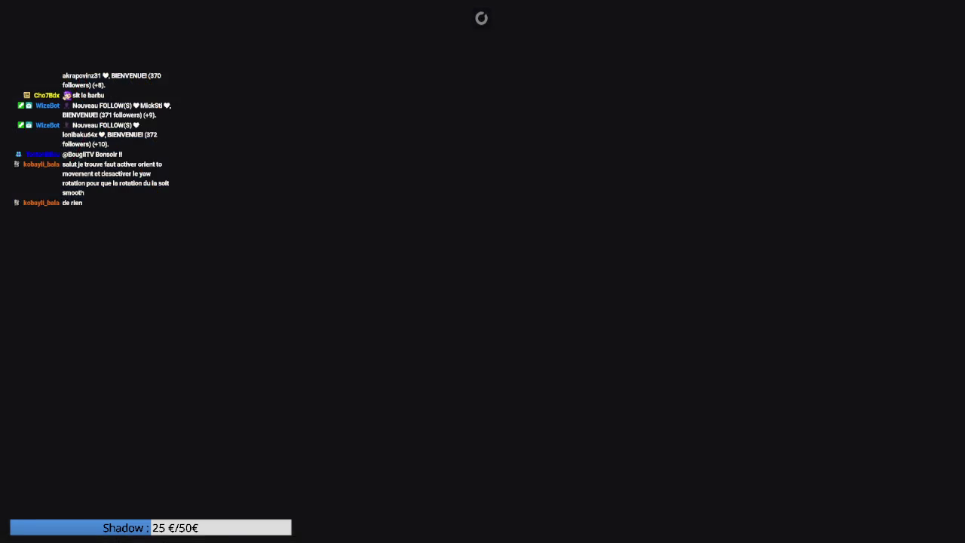
key(alt+Tab)
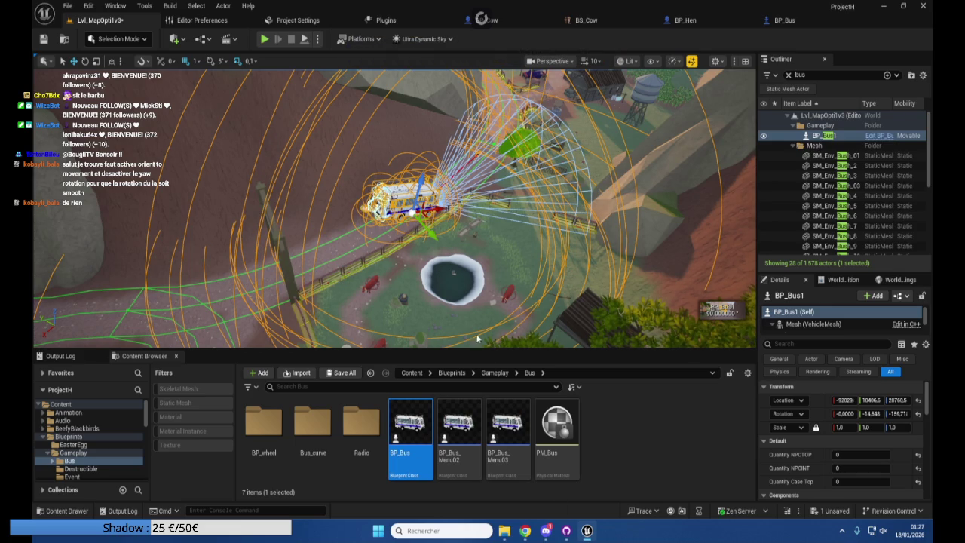
Play the level again, board the bus and drive it in chase view among the hens
drag(407, 228, 372, 236)
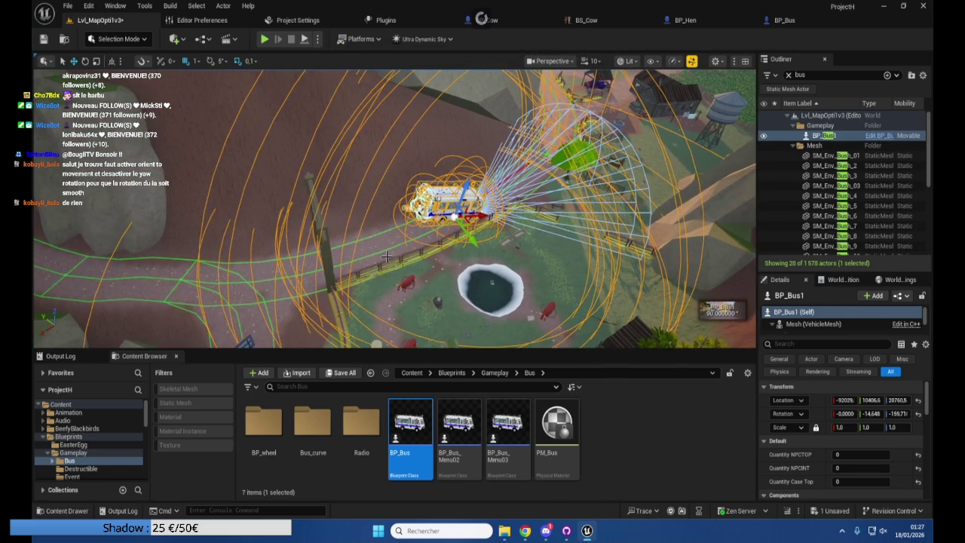
right_click(377, 249)
key(Escape)
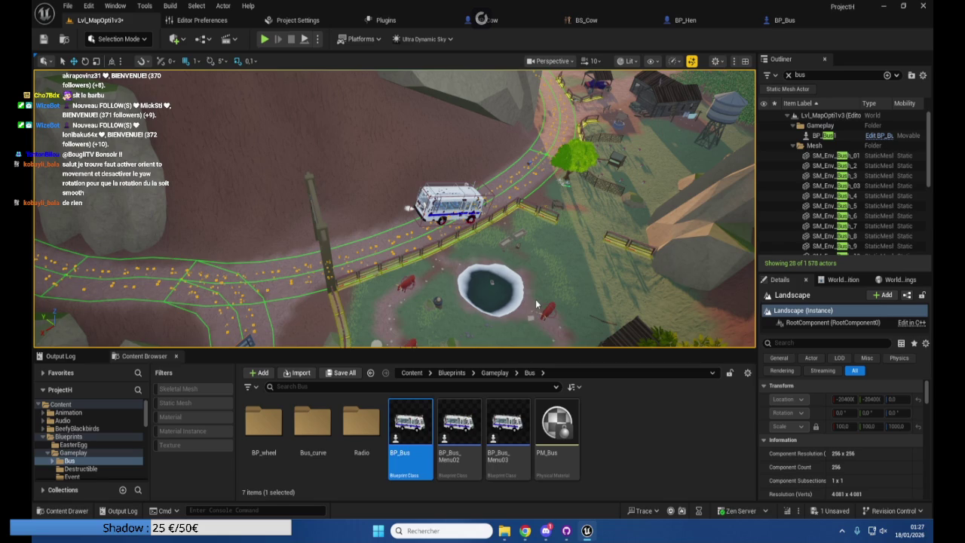
key(alt+p)
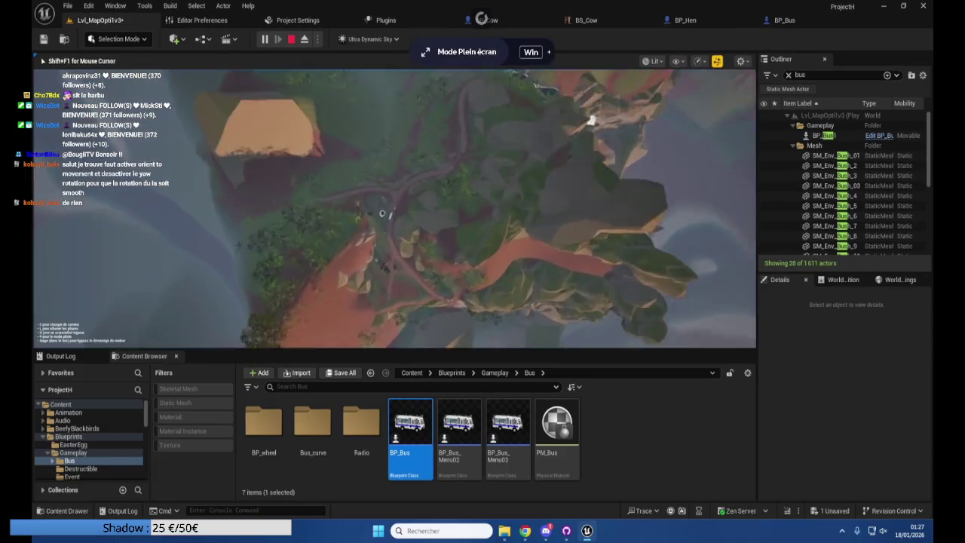
key(super+alt+f)
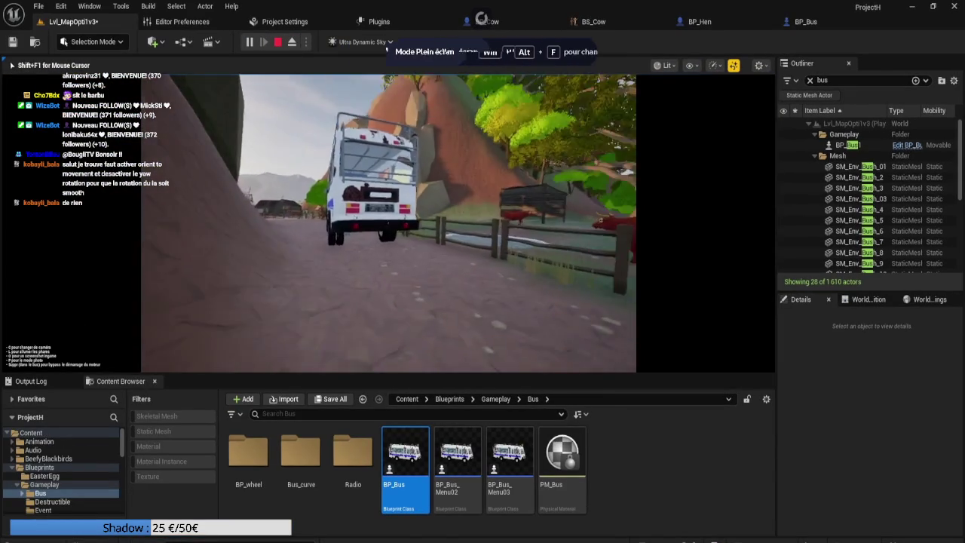
key(w)
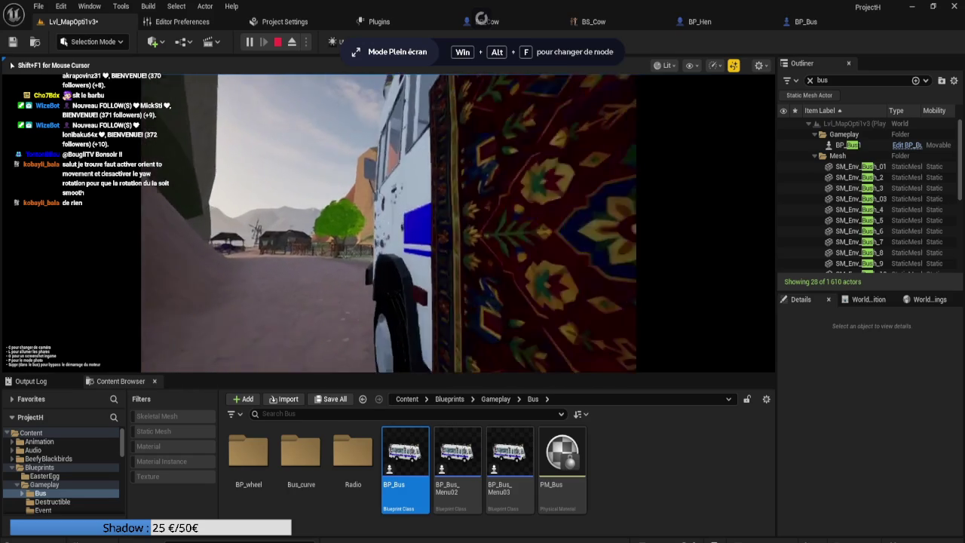
key(e)
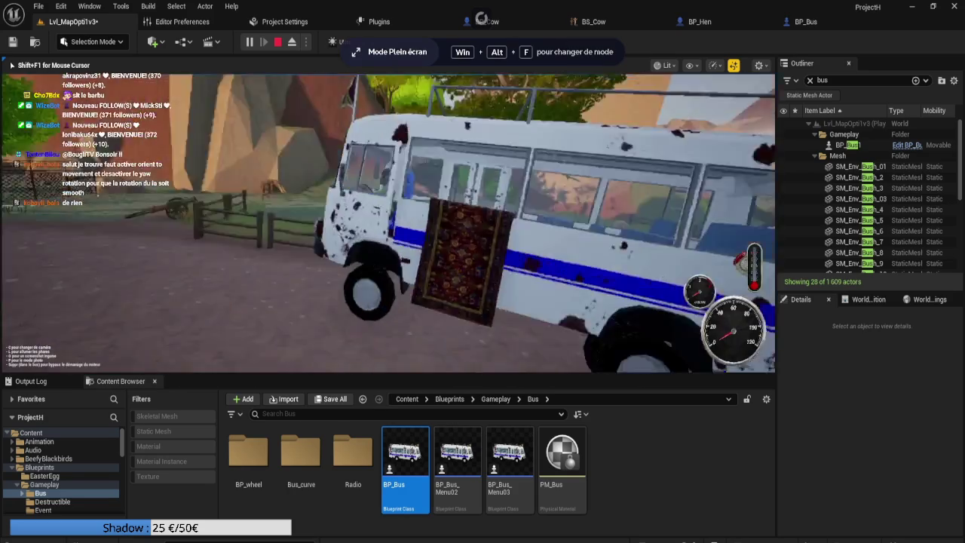
key(c)
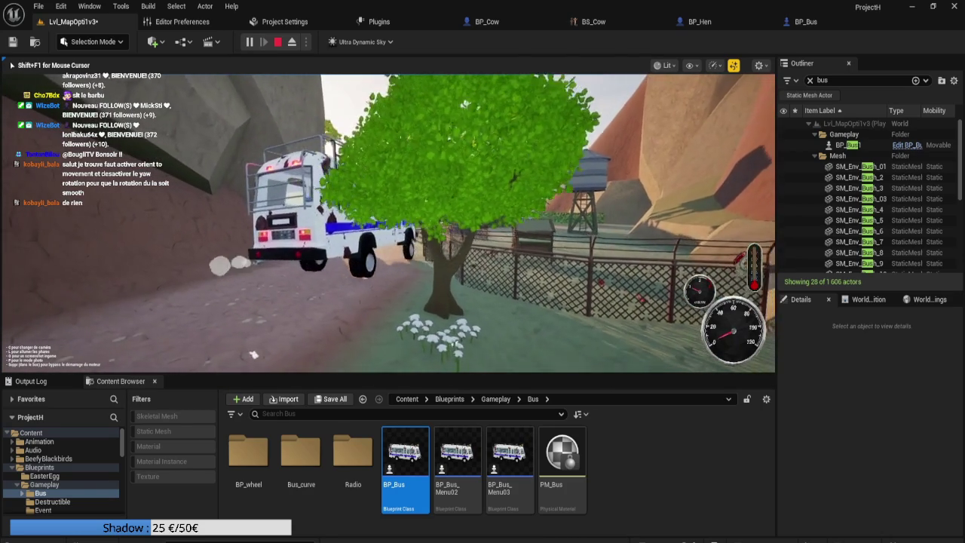
key(Escape)
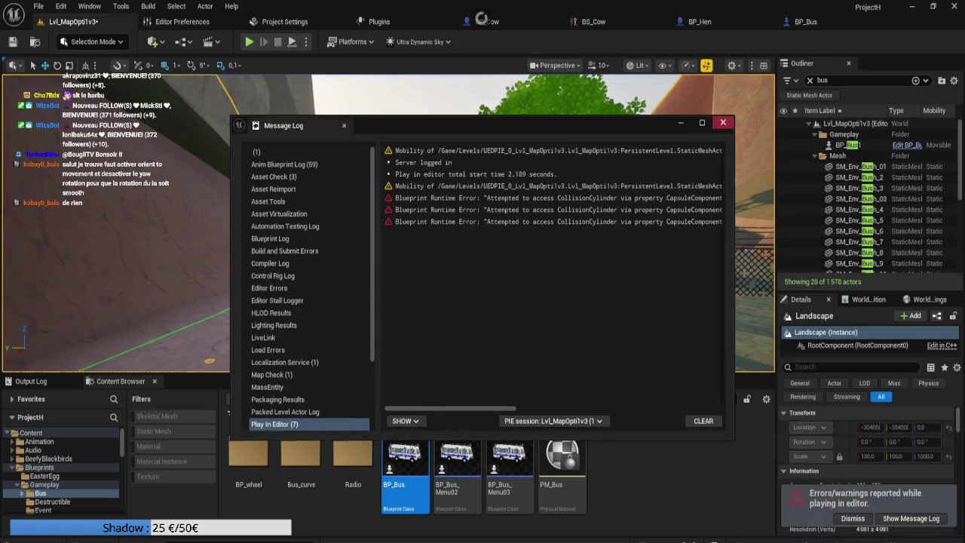
Delete the Destroy Component, Capsule Component and Set Collision Enabled nodes from SetRagdoll
click(723, 122)
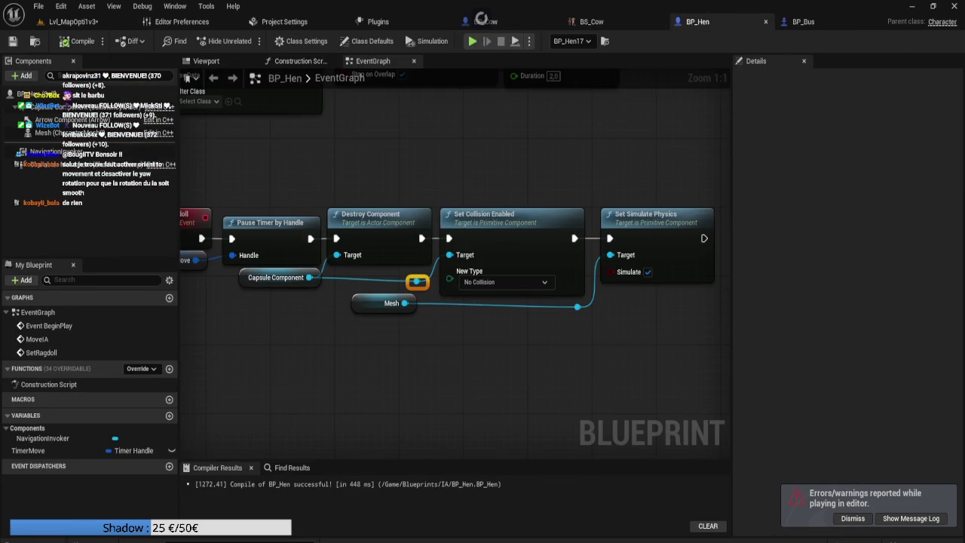
mouse_move(469, 243)
mouse_down()
mouse_move(422, 243)
mouse_move(512, 245)
mouse_move(496, 239)
mouse_up()
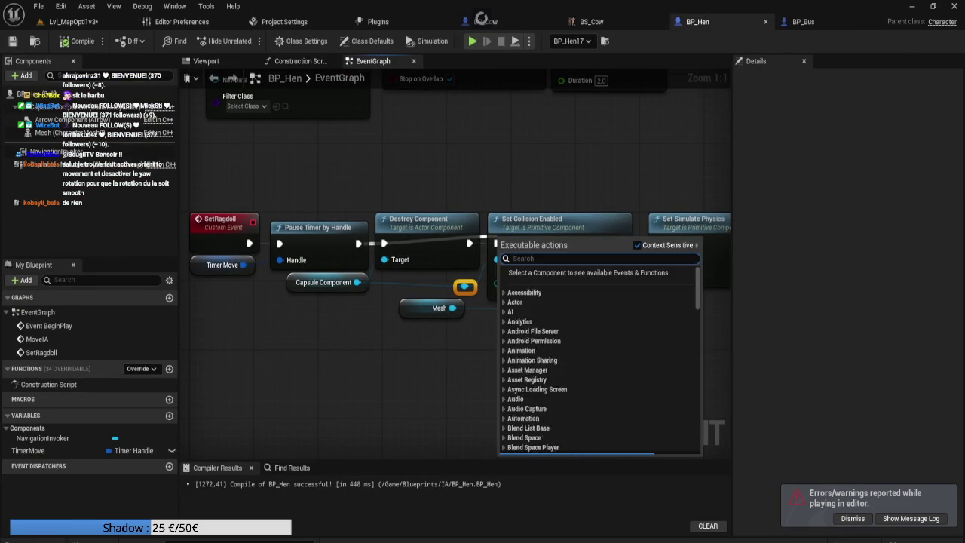
key(Escape)
drag(358, 243, 496, 243)
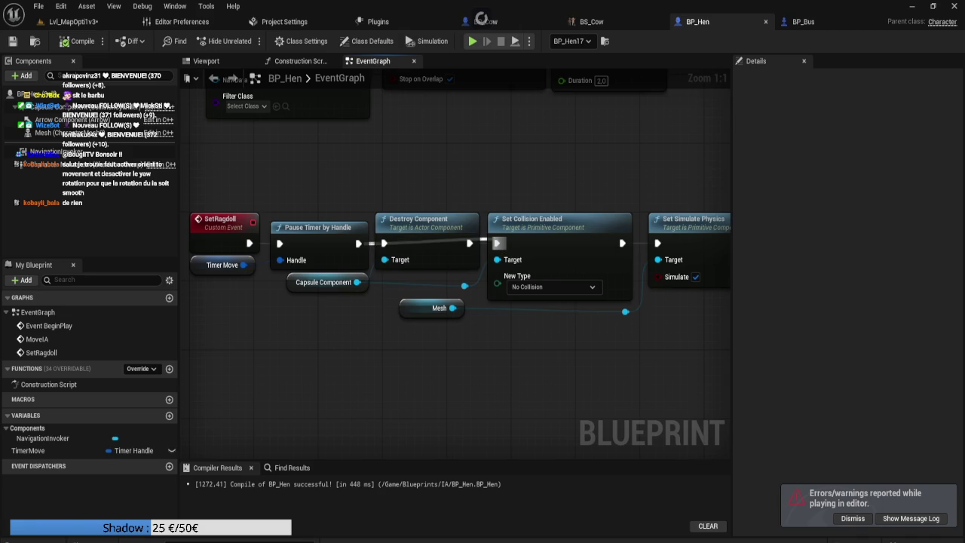
click(441, 240)
key(Delete)
drag(347, 296, 463, 287)
key(Delete)
drag(422, 256, 369, 243)
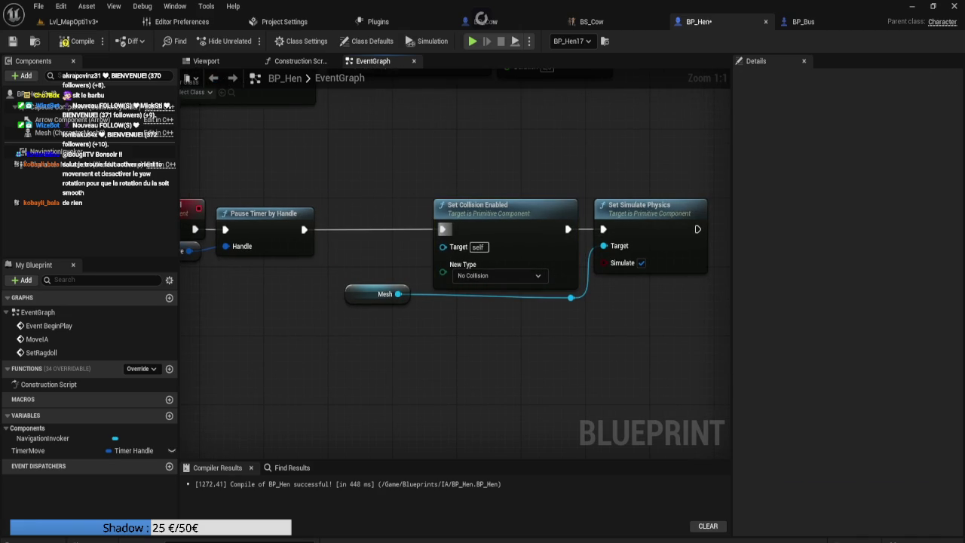
key(Delete)
Wire Pause Timer by Handle and the Mesh reference straight into Set Simulate Physics
drag(304, 230, 603, 230)
drag(417, 199, 664, 346)
drag(329, 172, 711, 323)
drag(397, 294, 596, 246)
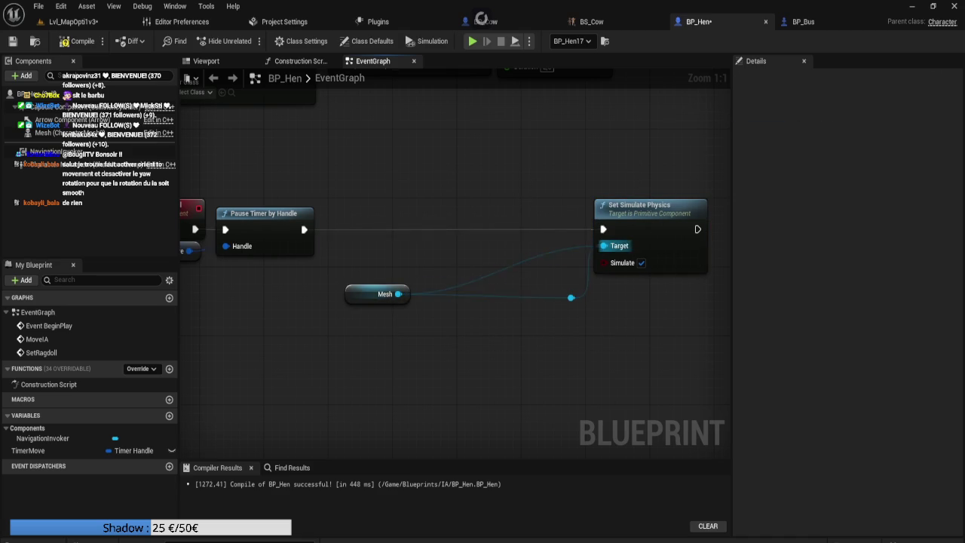
drag(376, 293, 538, 241)
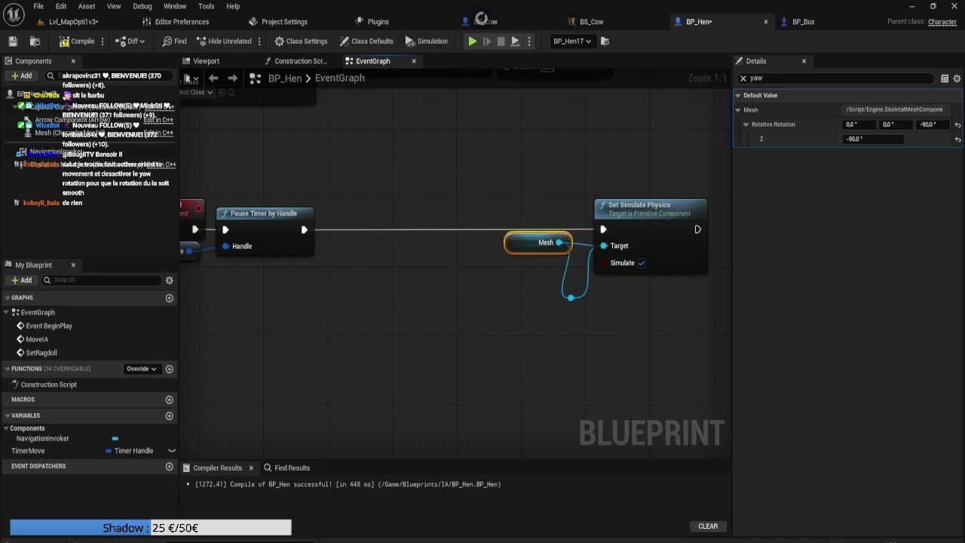
ctrl+click(640, 205)
drag(640, 205, 456, 205)
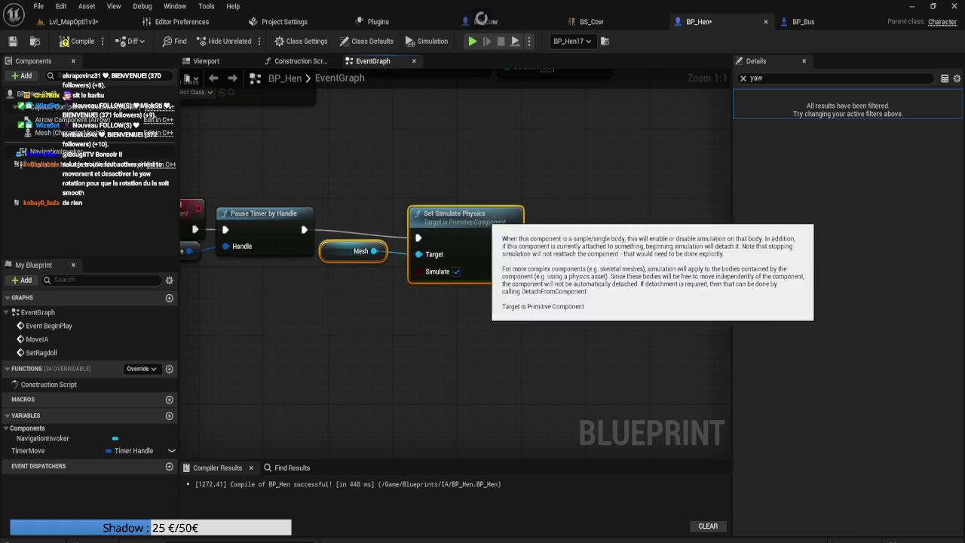
key(Escape)
key(alt+Tab)
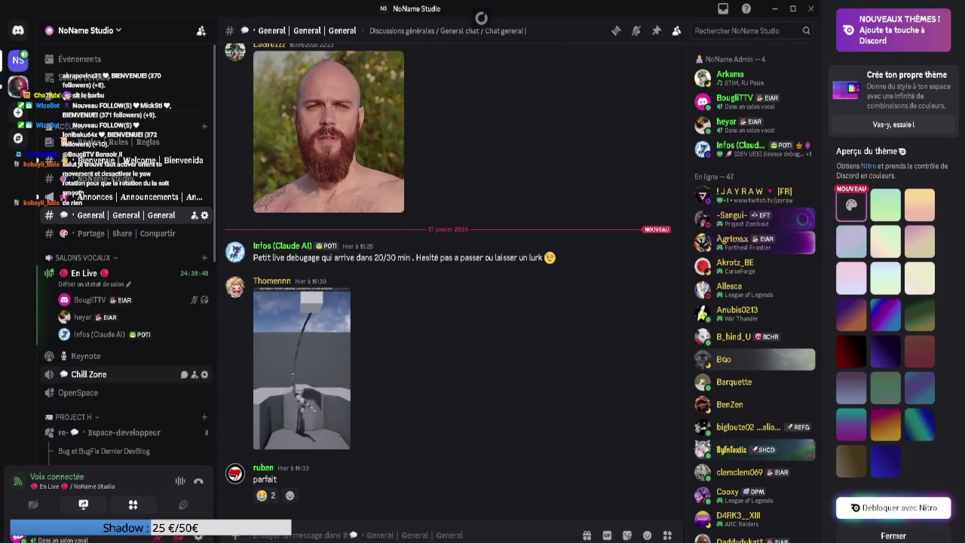
Read the newest messages in Discord's Discussion channel, then return to BP_Hen's event graph
scroll(128, 392, down, 5)
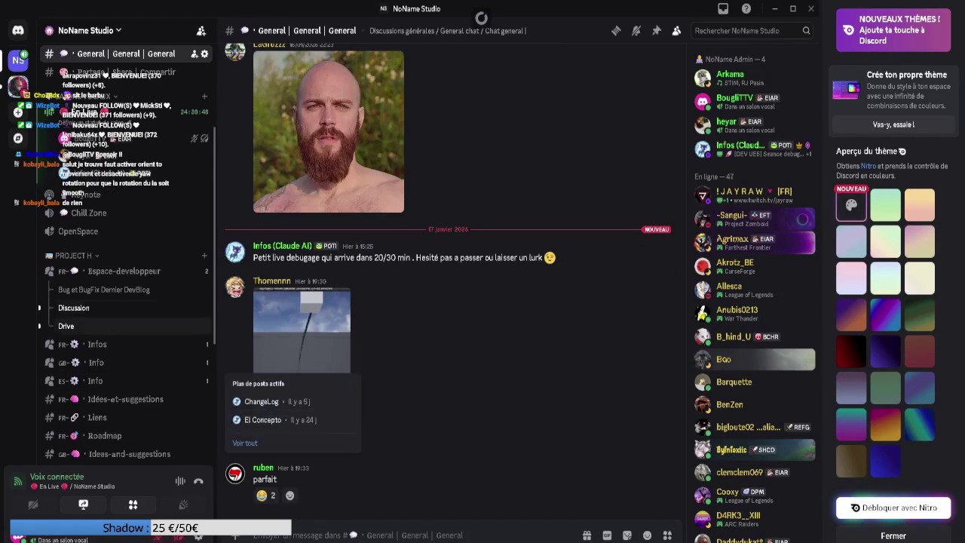
click(74, 308)
scroll(452, 286, down, 15)
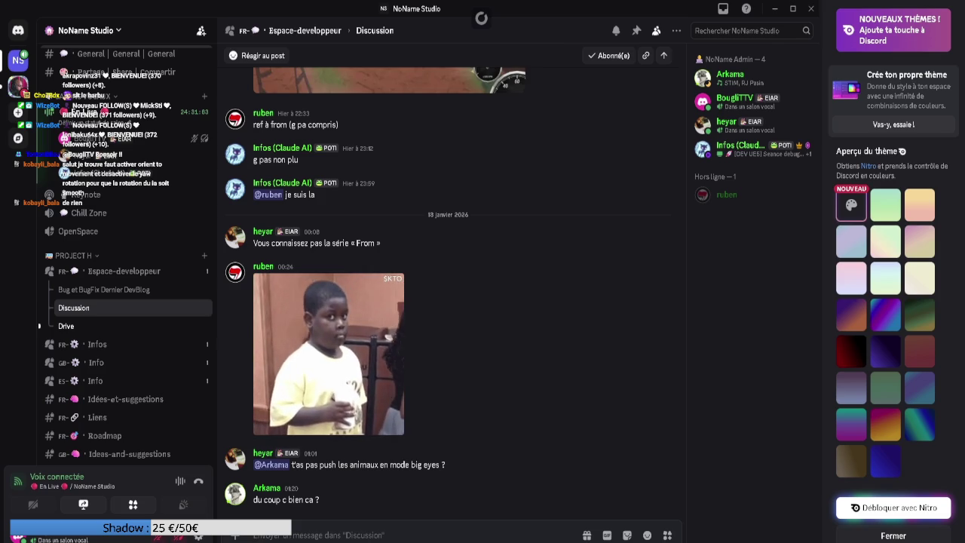
key(alt+Tab)
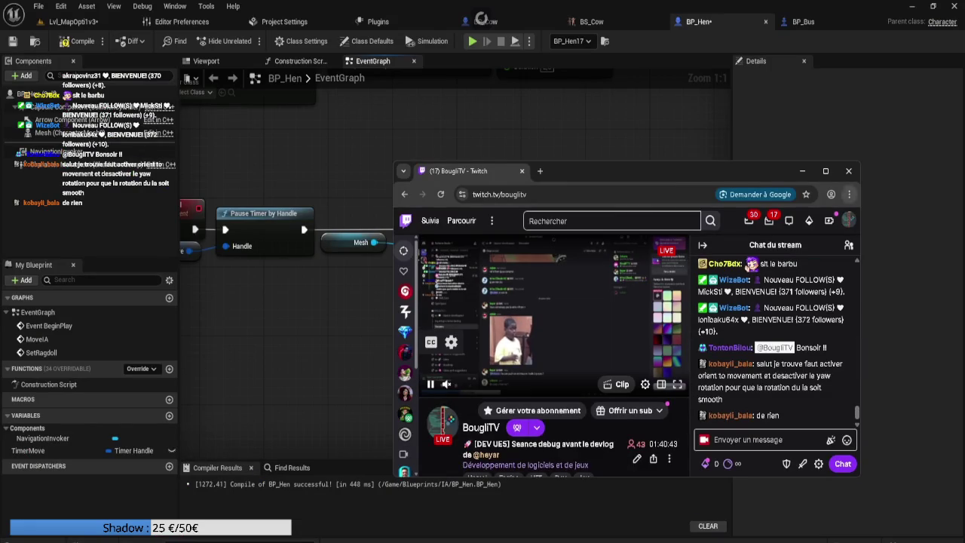
key(alt+Tab)
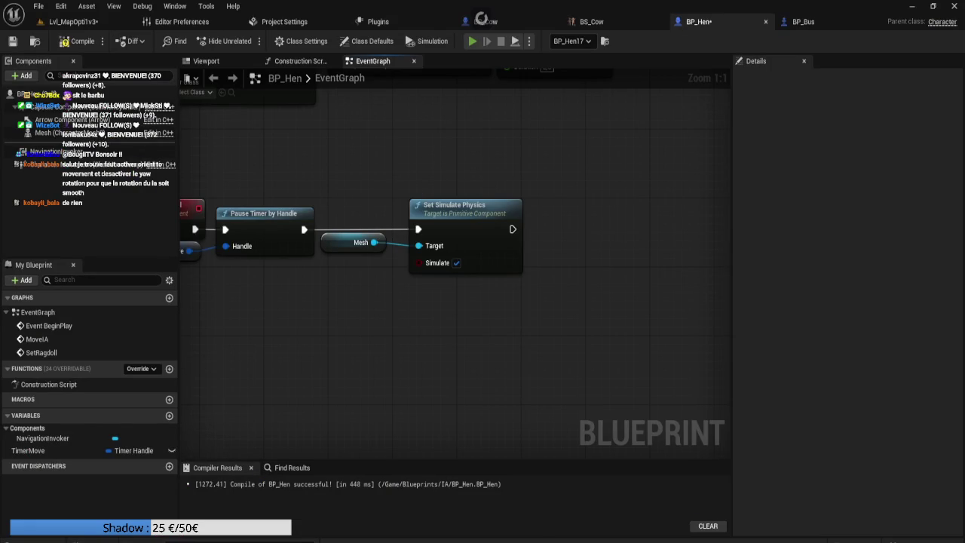
Simulate the level from BP_Hen to test the hens, then stop the simulation
key(alt+p)
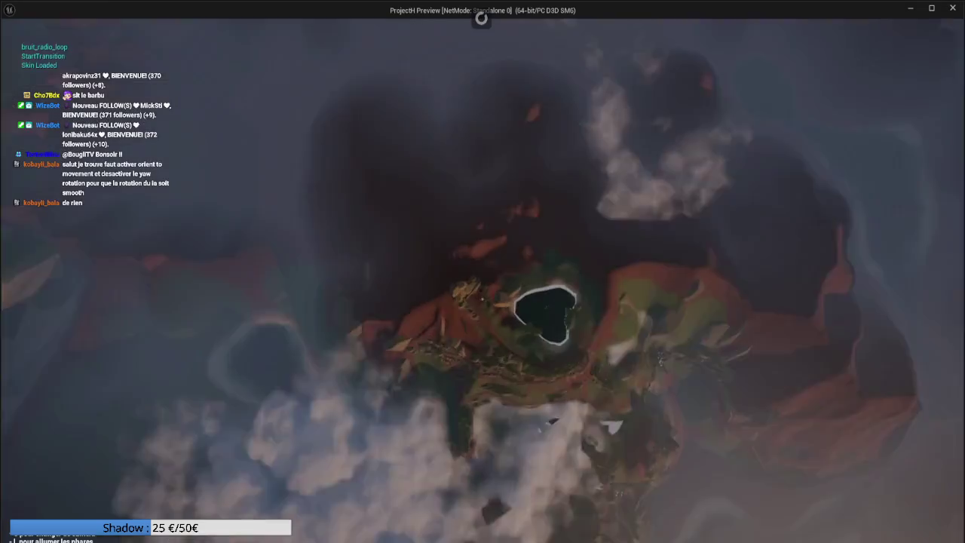
key(alt+Tab)
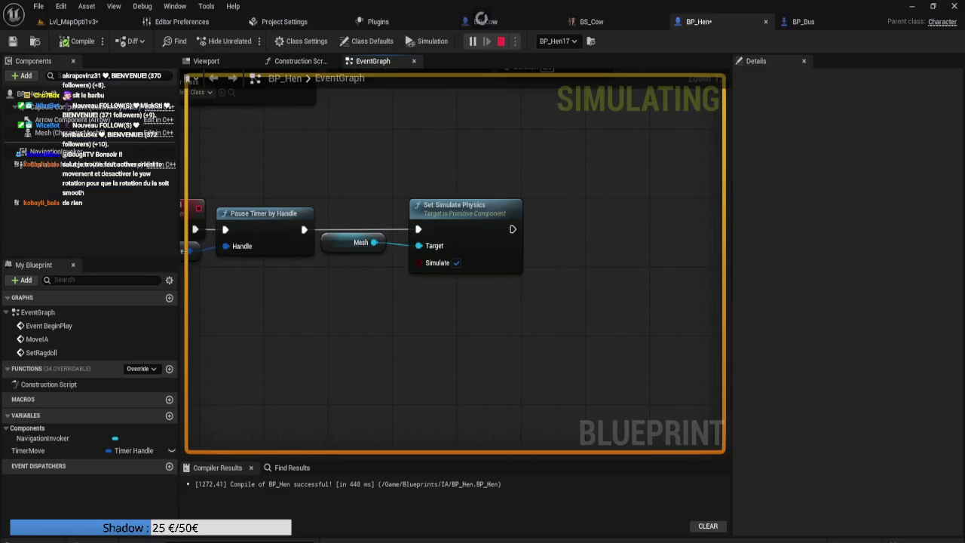
key(Escape)
click(723, 122)
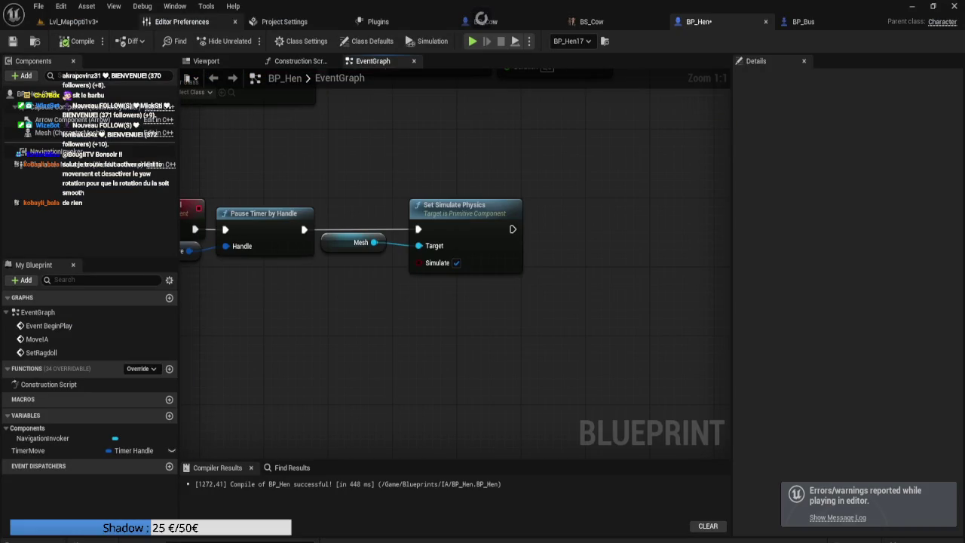
In the Lvl_MapOpti1v3 viewport, fly the camera down to a view behind the bus
click(72, 21)
key(w)
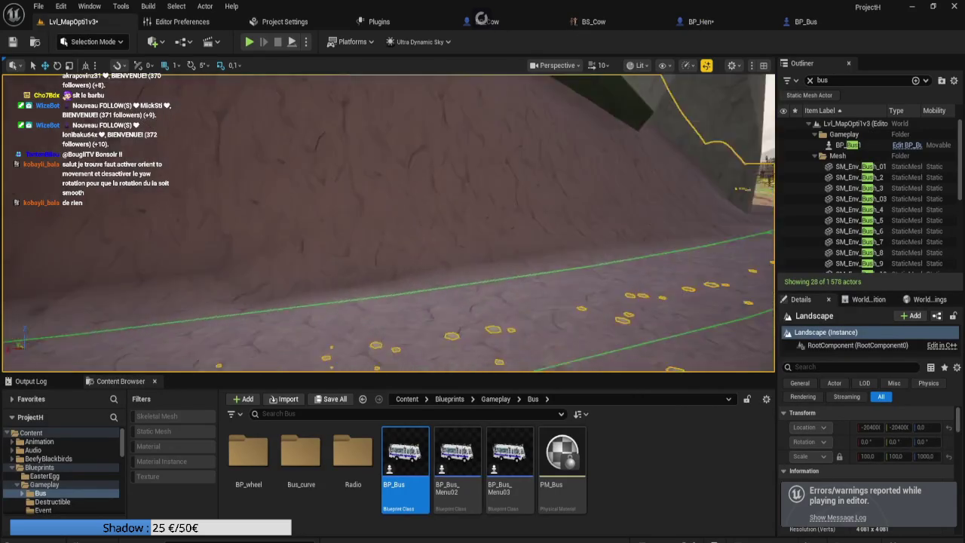
scroll(388, 223, down, 2)
key(s)
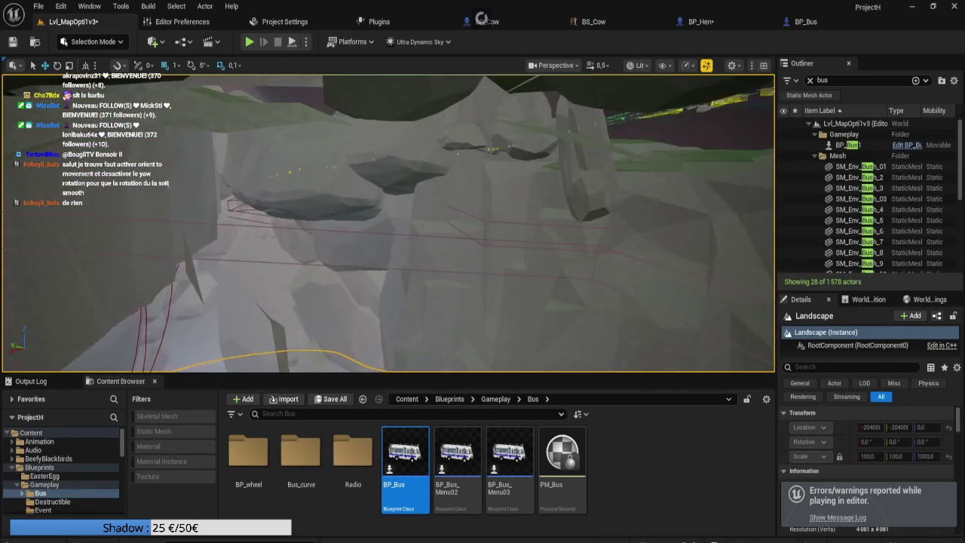
key(w)
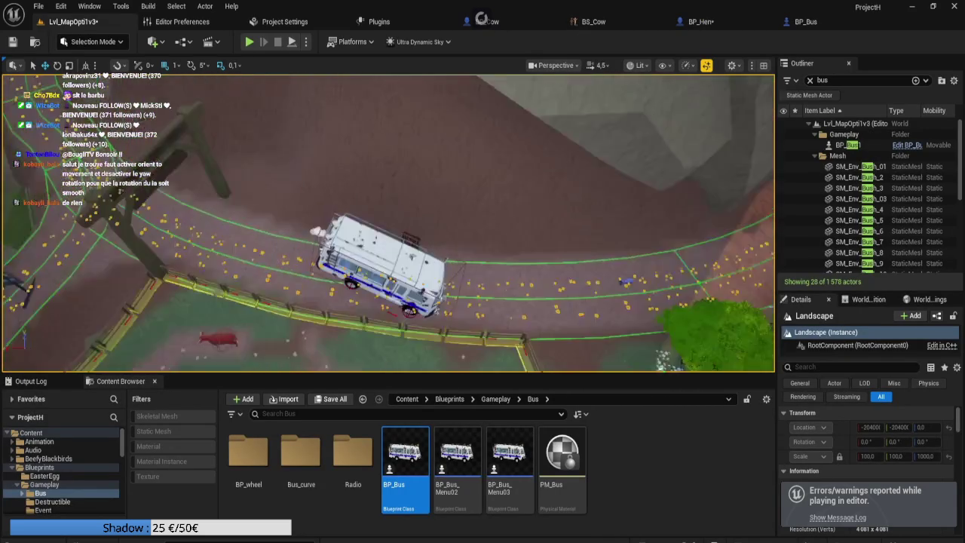
scroll(388, 223, down, 1)
drag(388, 223, 444, 218)
right_click(372, 194)
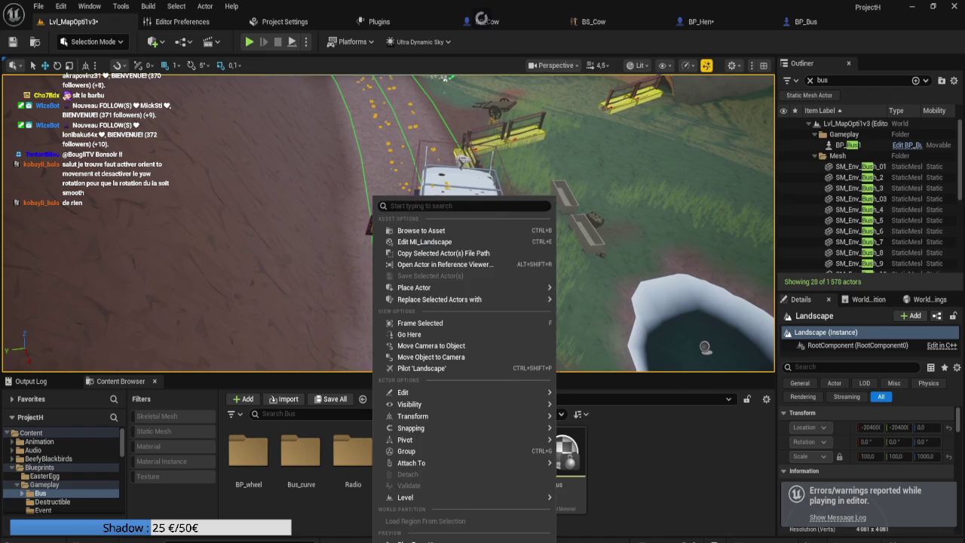
key(Escape)
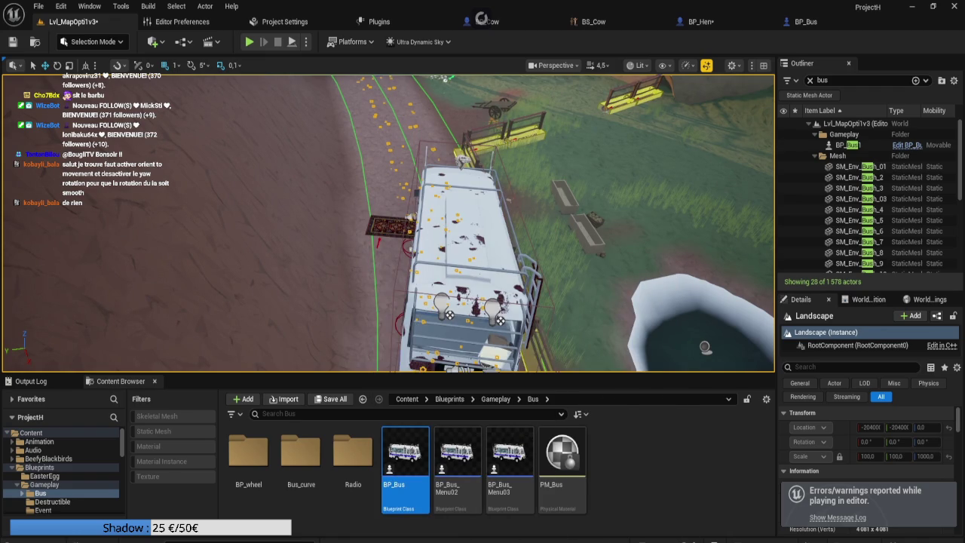
Play-test the farm level in a windowed game, then end the session
key(alt+p)
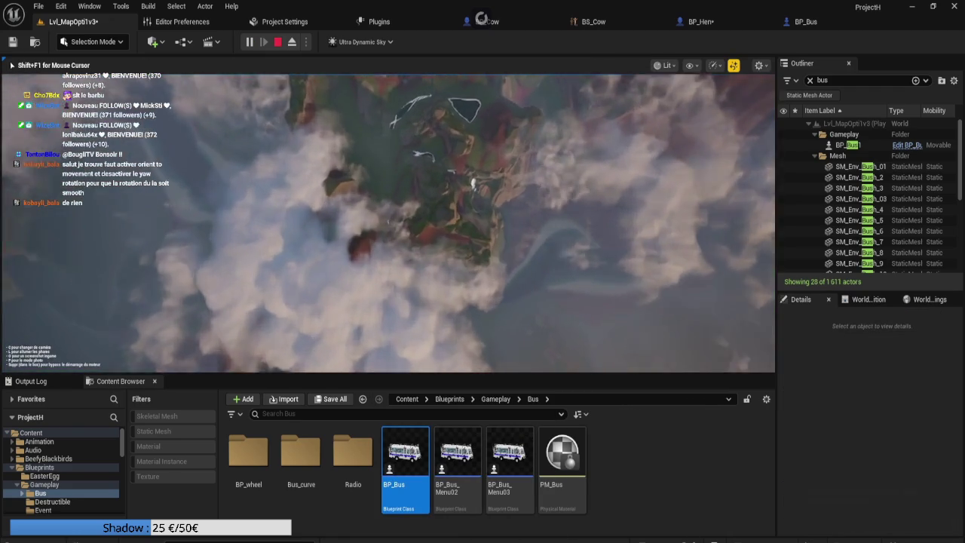
key(super+alt+f)
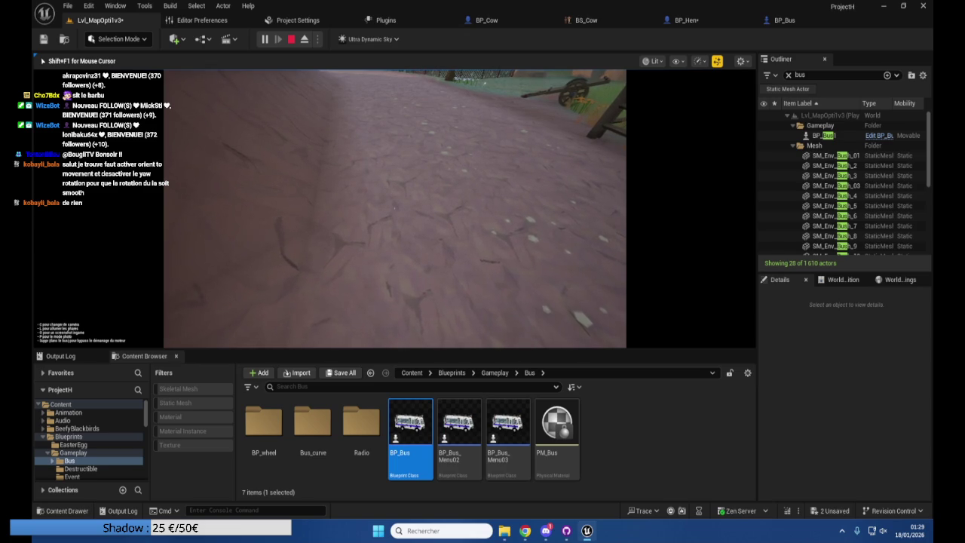
key(Escape)
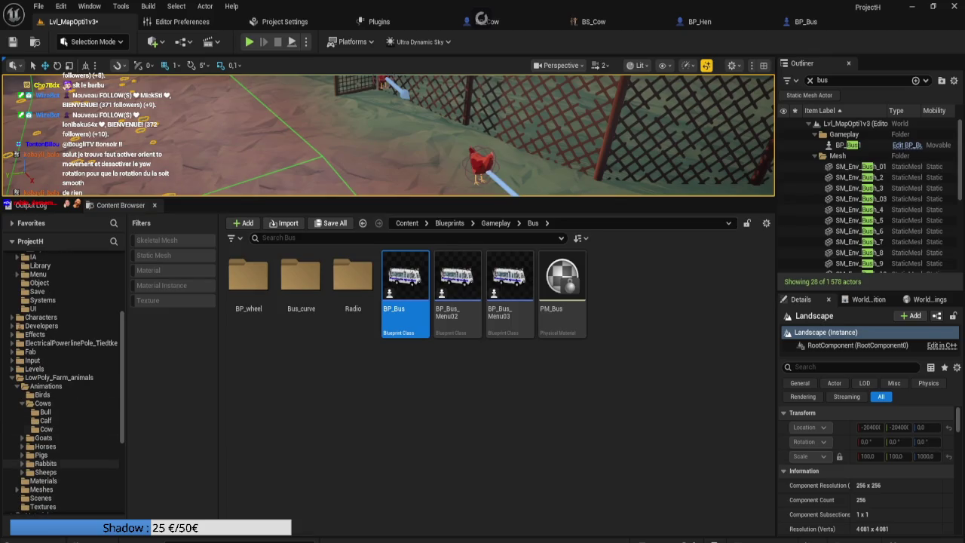
Open the LowPoly_Farm_animals Meshes > Birds folder in the Content Browser
click(41, 489)
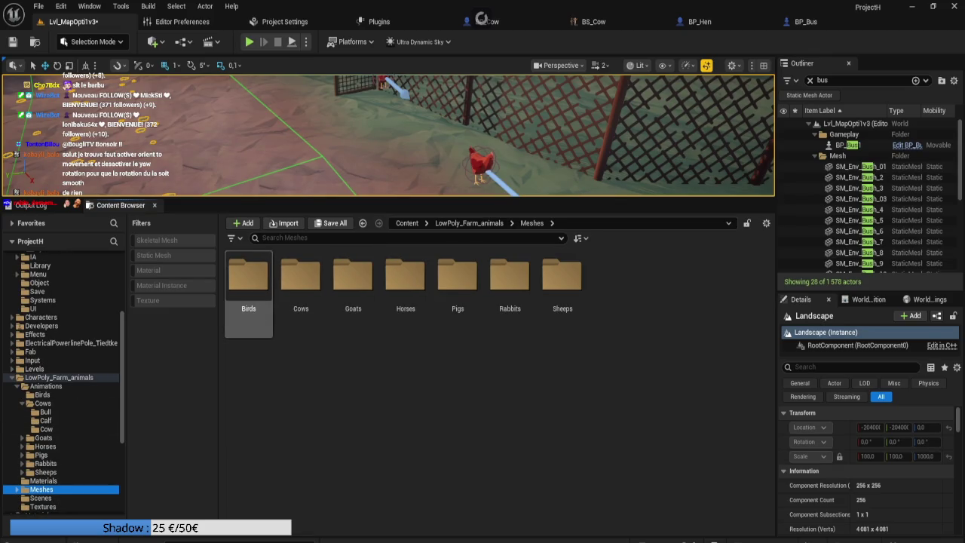
double_click(249, 280)
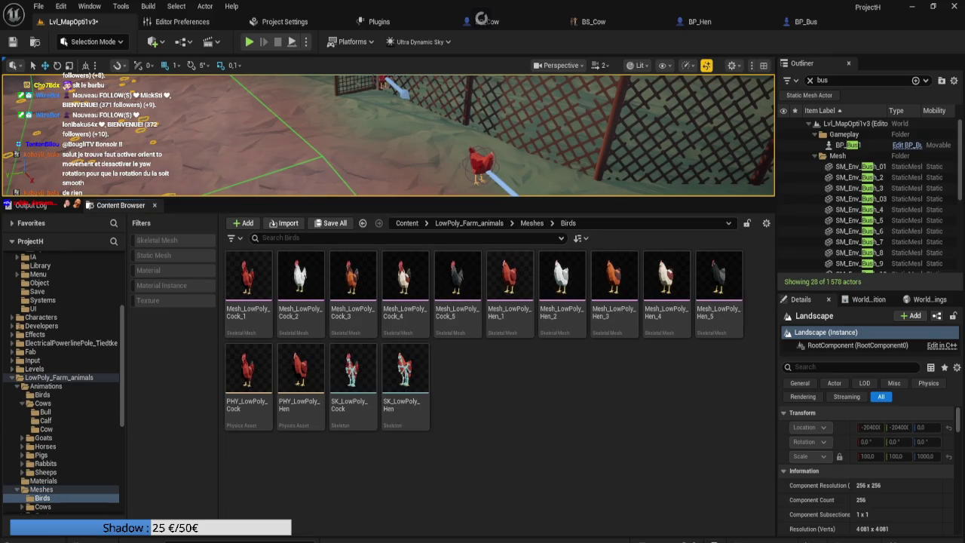
right_click(408, 368)
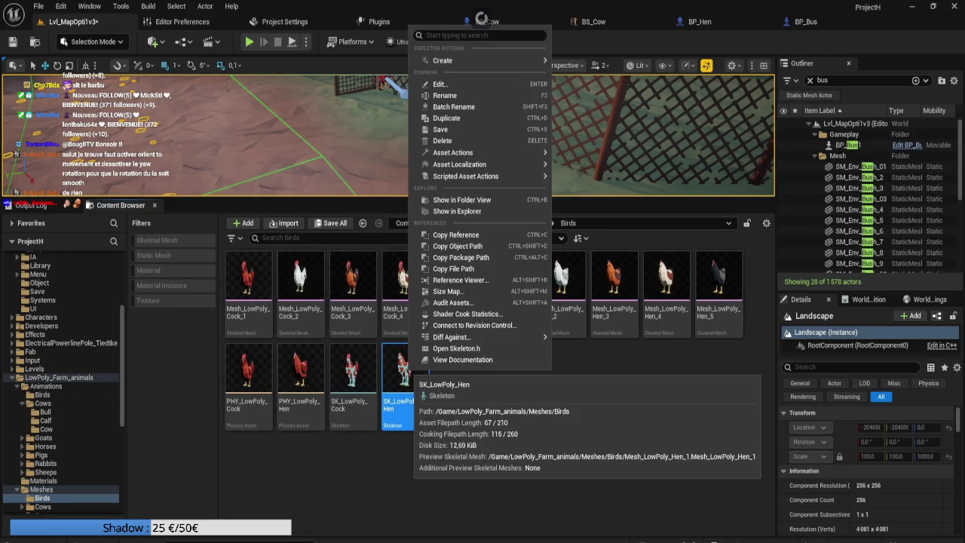
mouse_move(452, 60)
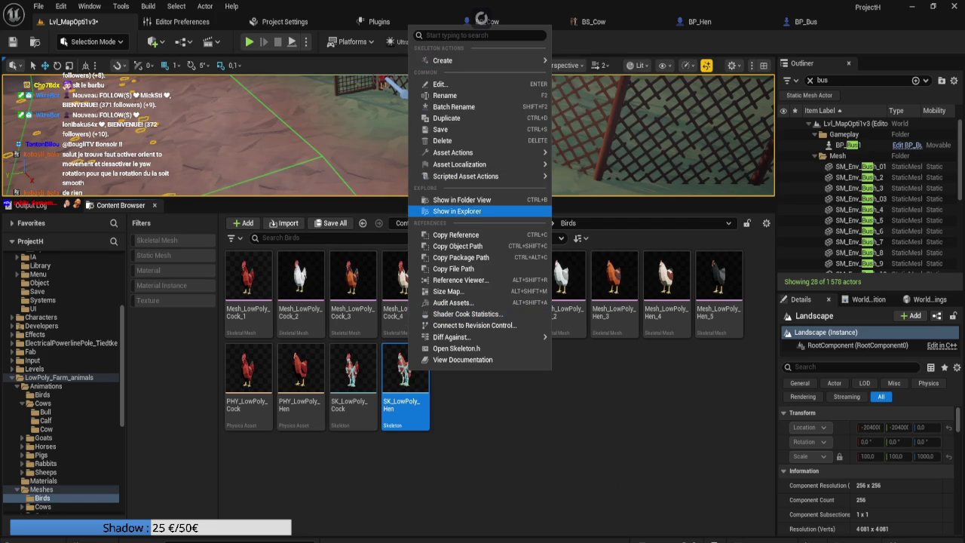
key(Escape)
Start a PA_Hen physics asset for the hen mesh, cancel it, and select PHY_LowPoly_Hen
right_click(458, 377)
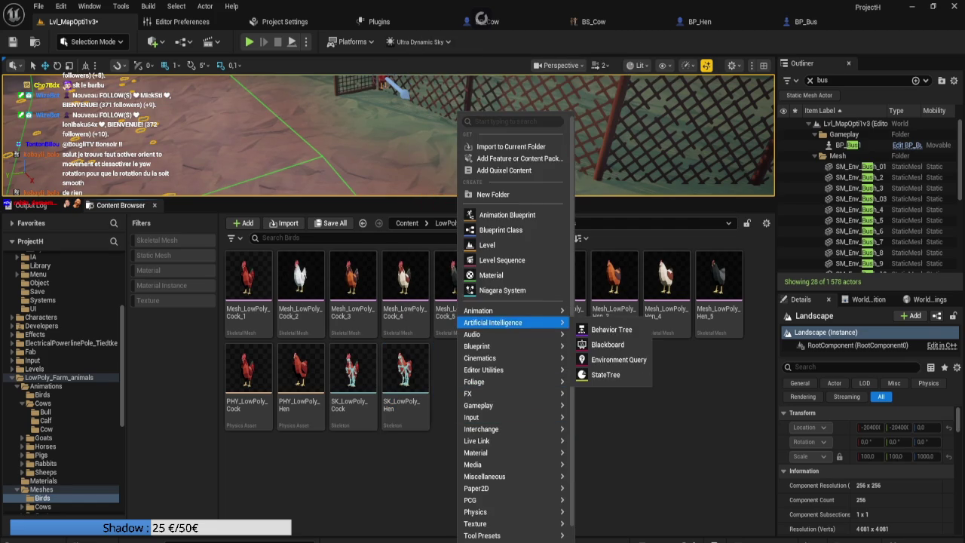
mouse_move(513, 310)
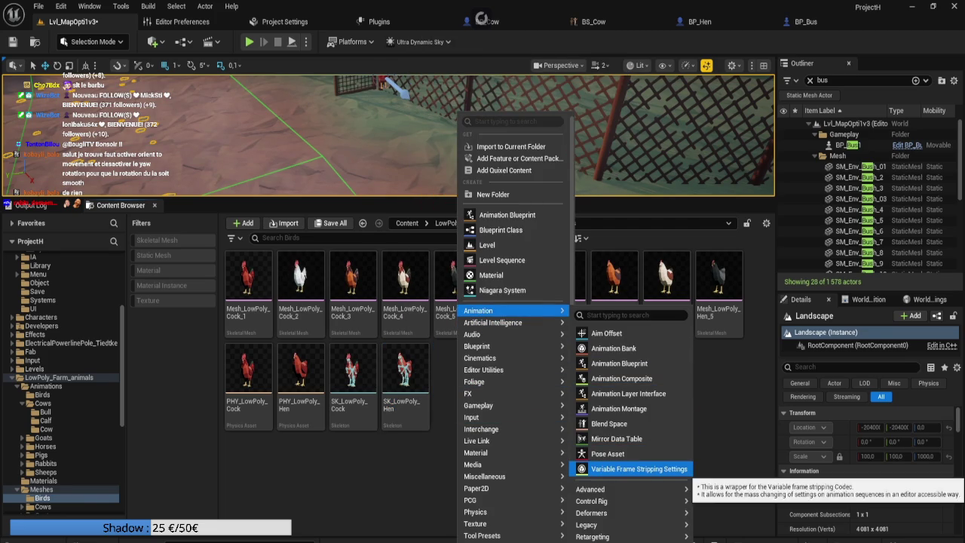
mouse_move(475, 512)
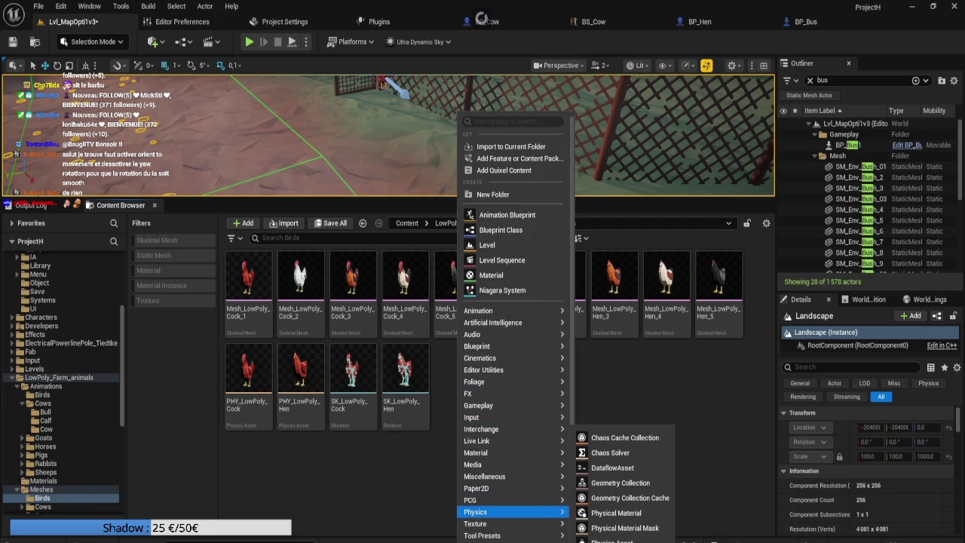
click(612, 540)
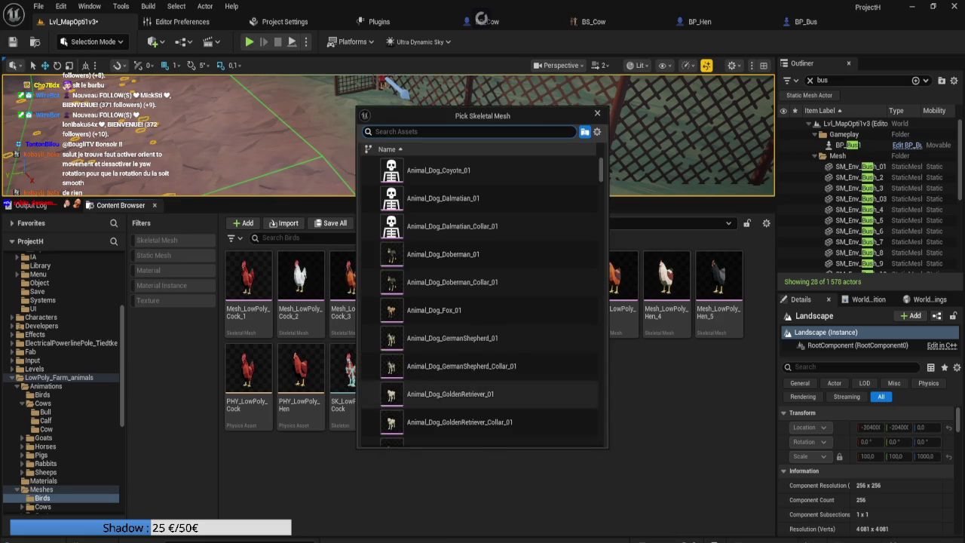
text(hen)
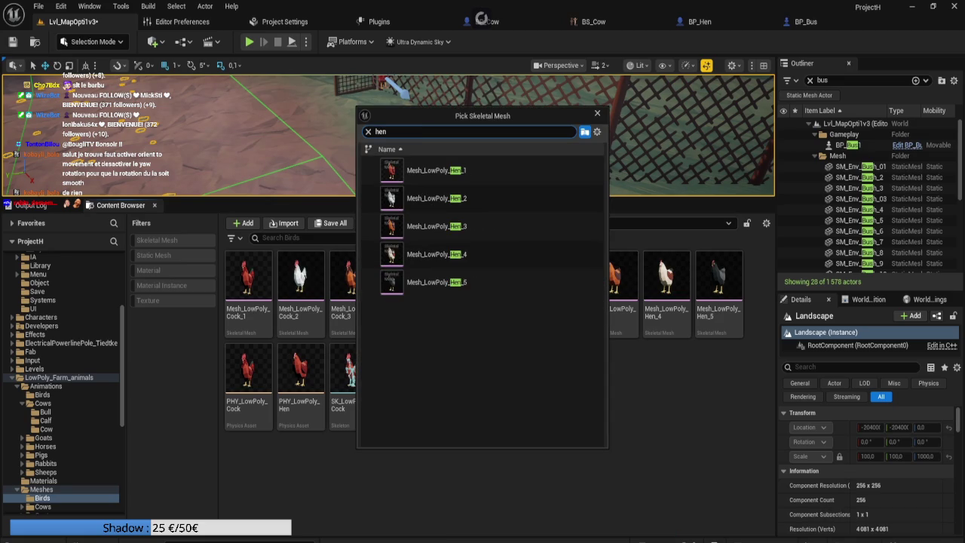
key(Return)
text(PA_Hen)
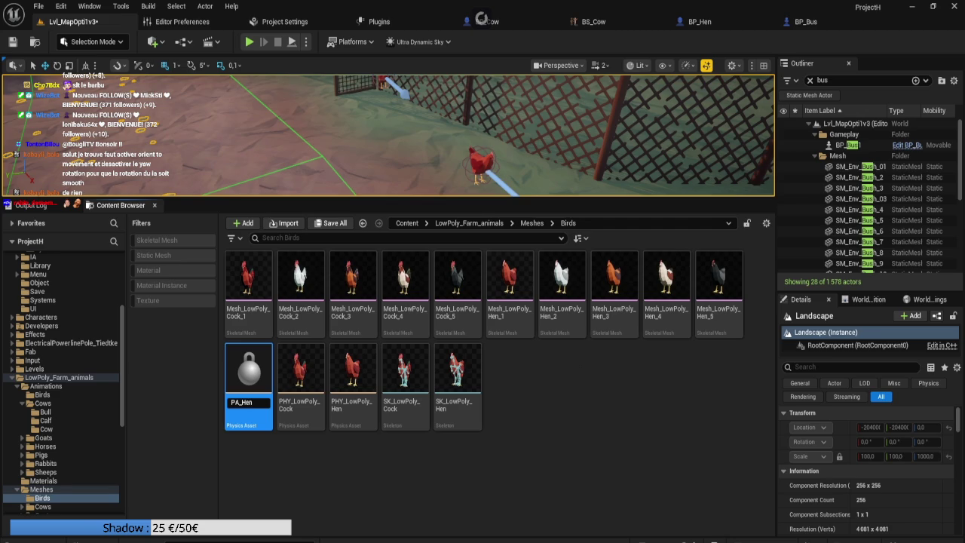
key(Return)
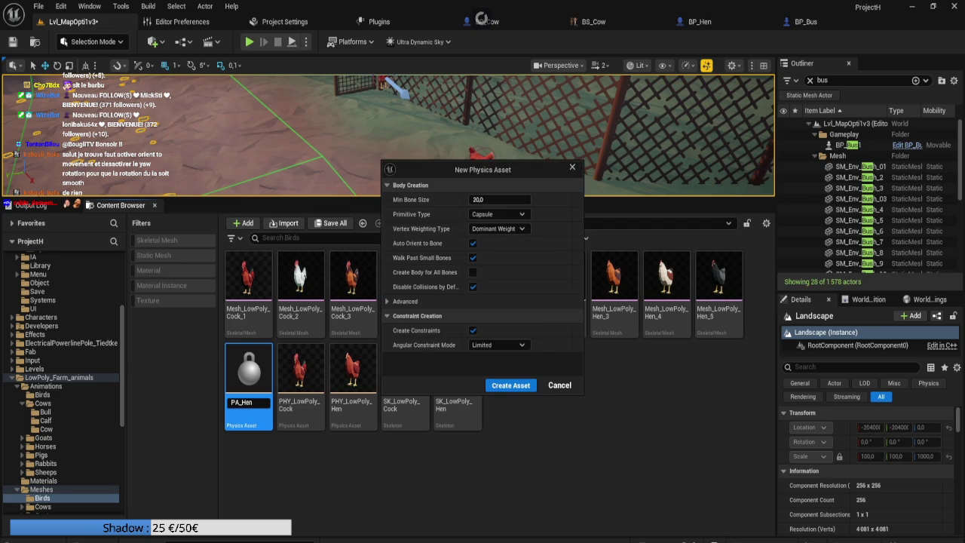
click(559, 384)
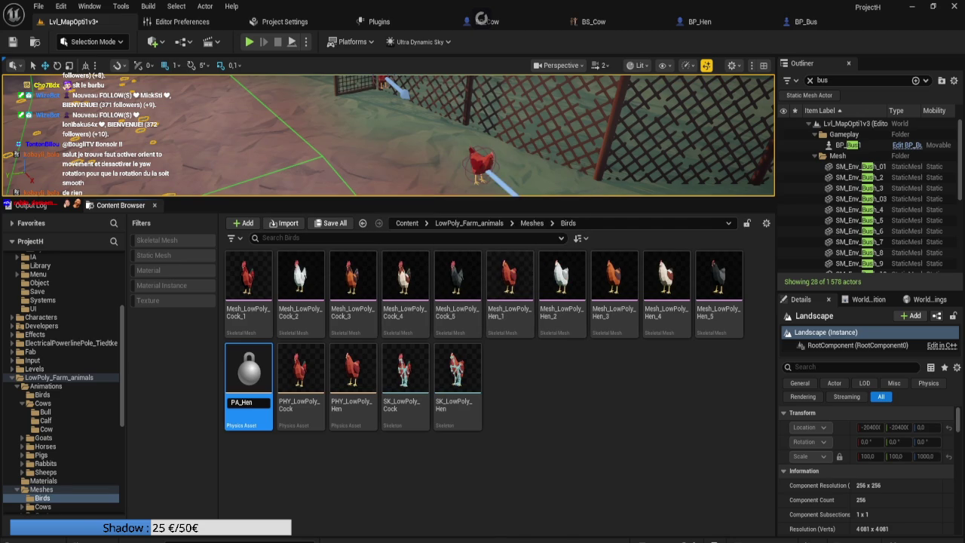
click(300, 373)
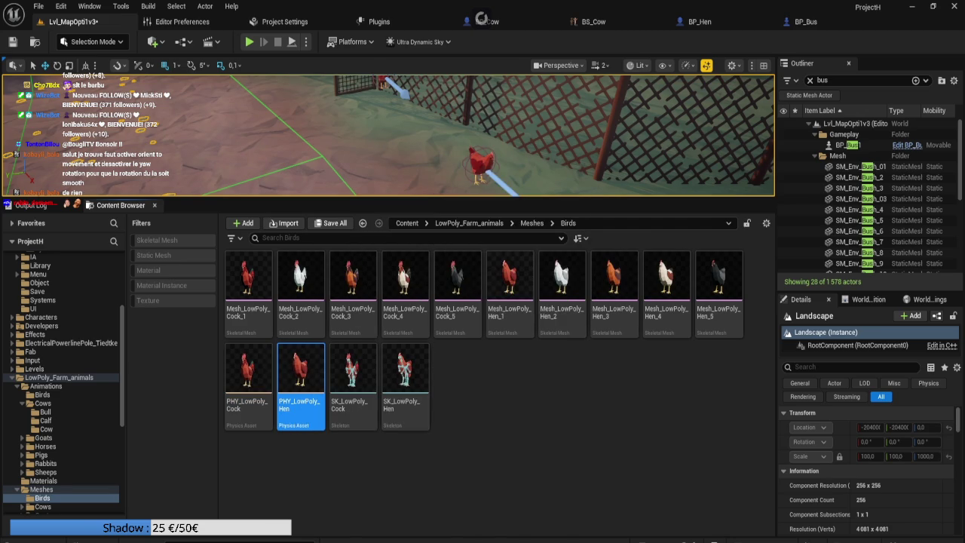
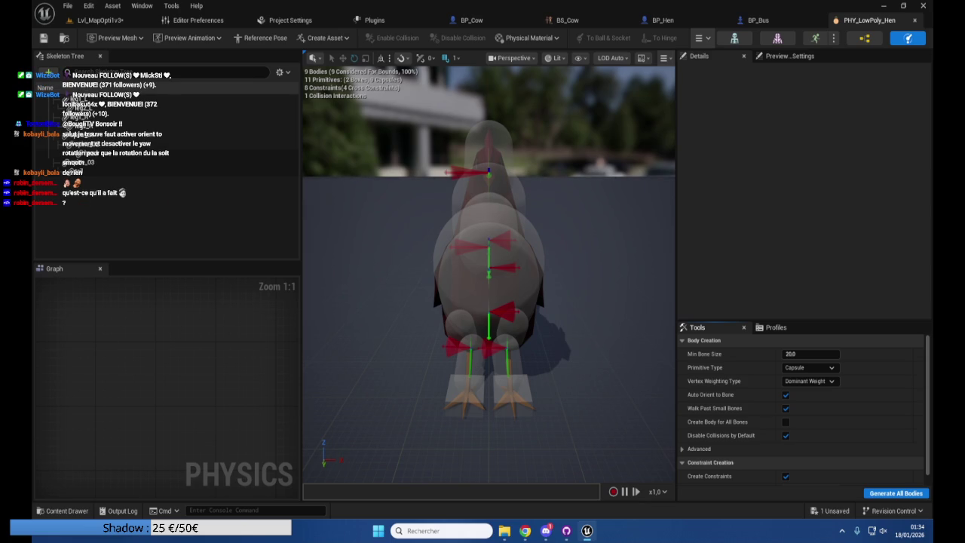
Review the bus and mountain road reference screenshots in the Discord Discussion channel
click(544, 532)
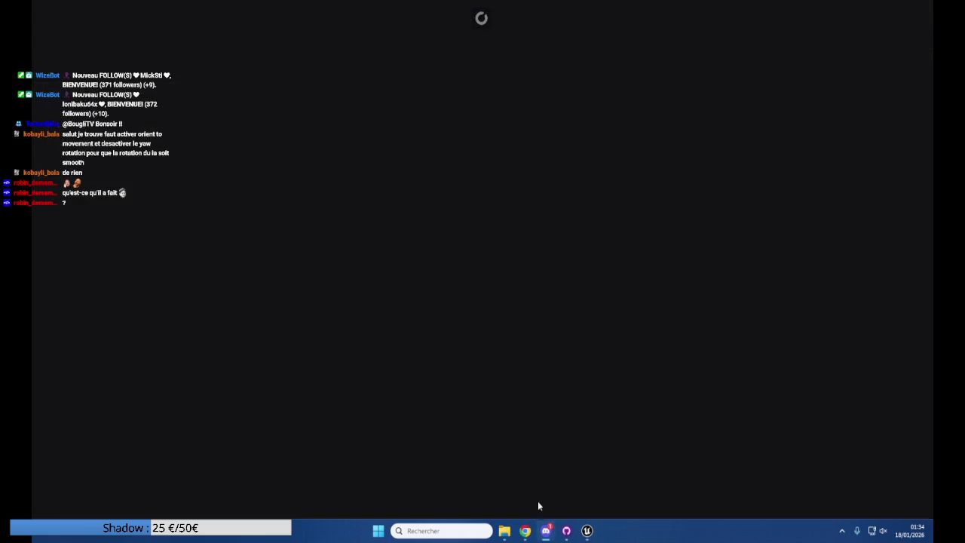
click(138, 240)
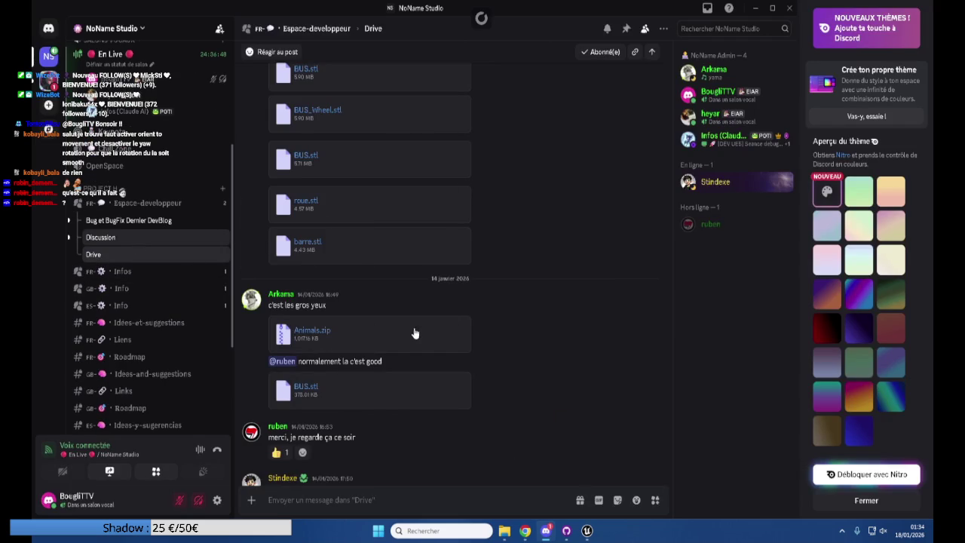
click(411, 228)
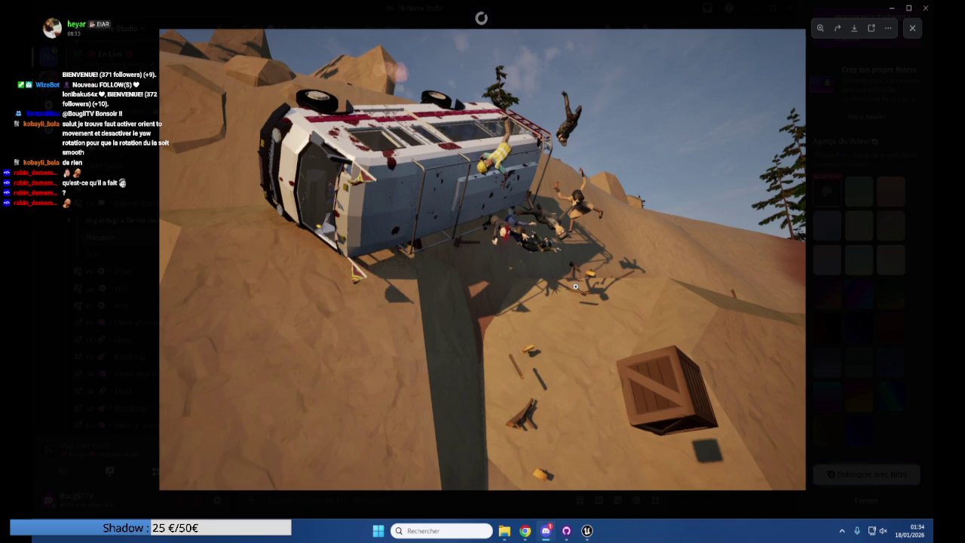
click(880, 330)
scroll(554, 275, down, 3)
click(401, 309)
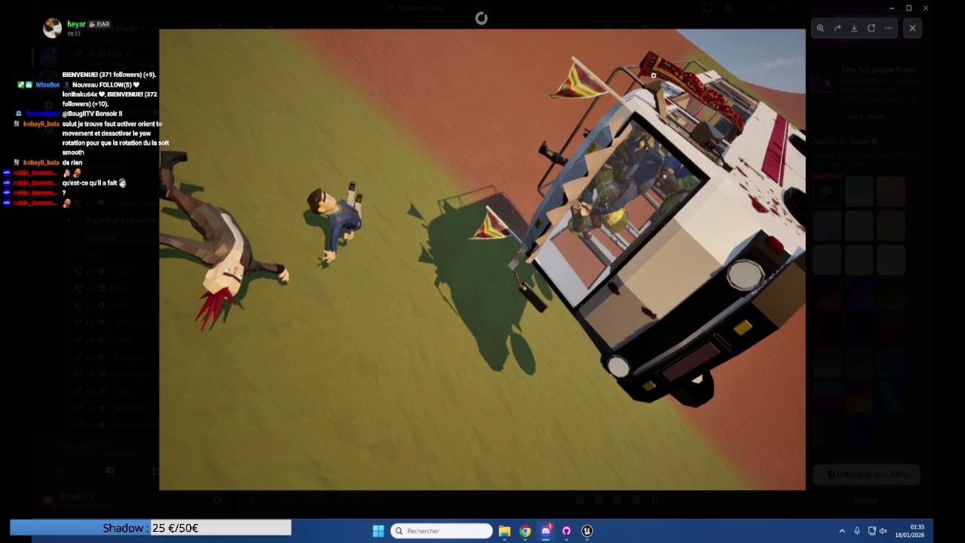
click(823, 307)
click(439, 217)
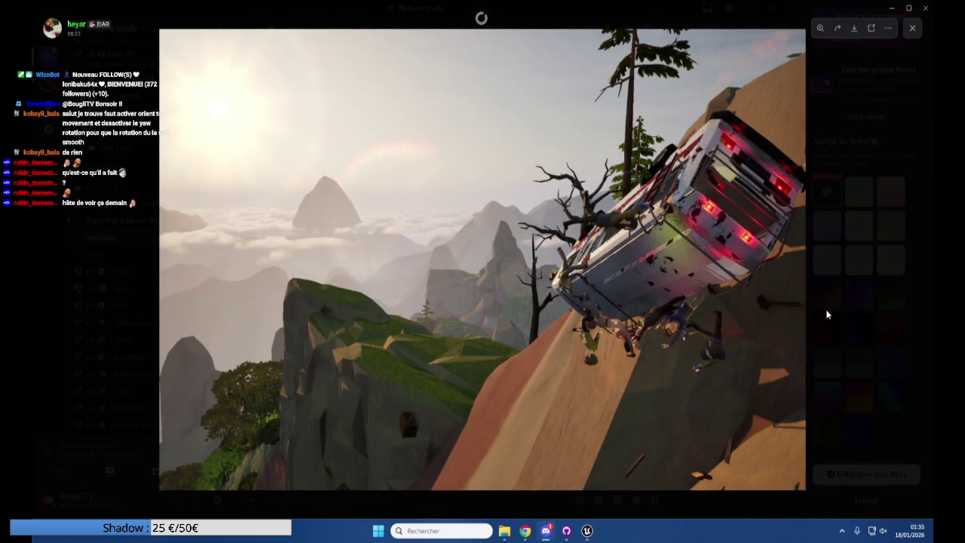
click(862, 338)
scroll(417, 296, up, 3)
scroll(416, 294, up, 2)
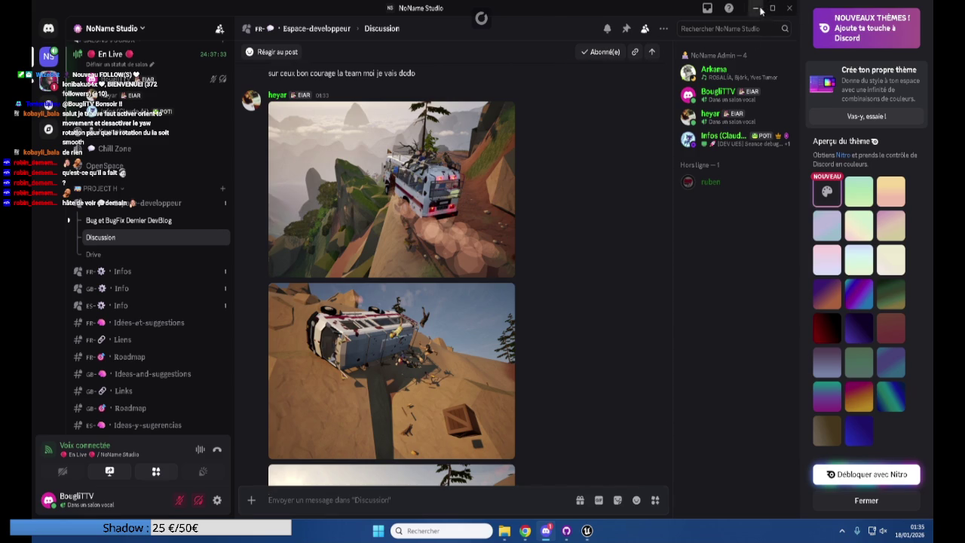
click(756, 8)
Set Min Bone Size to 1.0, regenerate all hen physics bodies and save PHY_LowPoly_Hen
mouse_move(606, 177)
mouse_down()
mouse_move(656, 180)
mouse_move(674, 281)
mouse_up()
drag(467, 252, 497, 258)
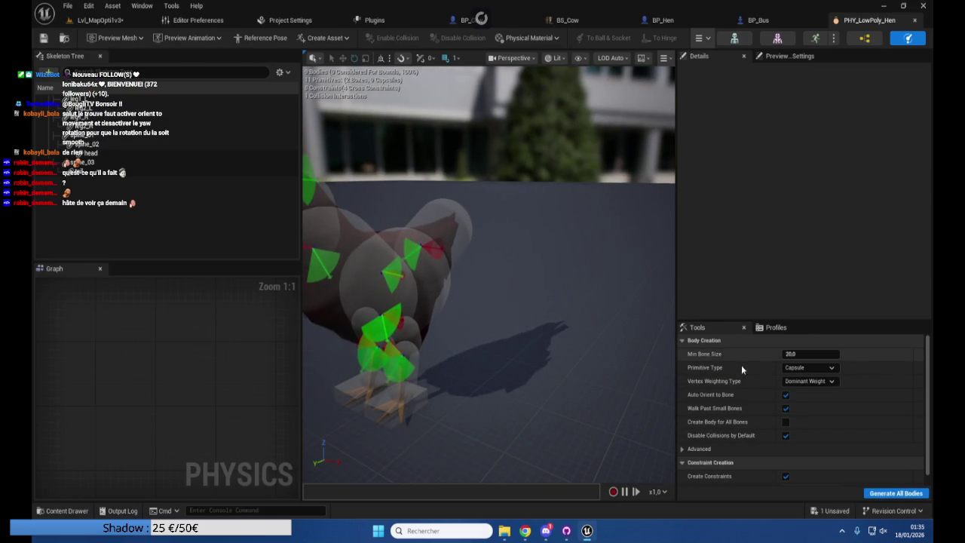
click(799, 353)
text(1)
click(884, 493)
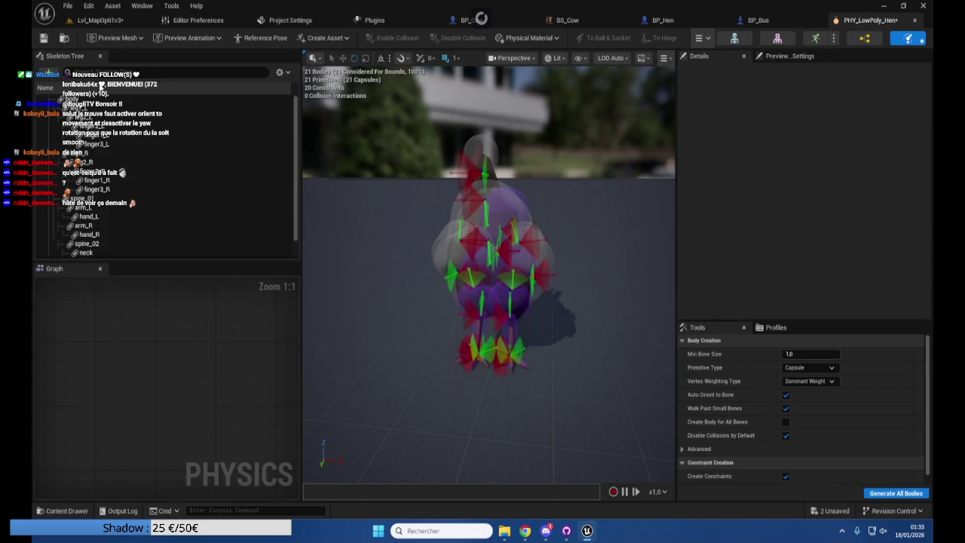
click(43, 37)
Return to the Lvl_MapOpti1v3 level, enlarge the Content Browser, and open the Bus folder
click(692, 22)
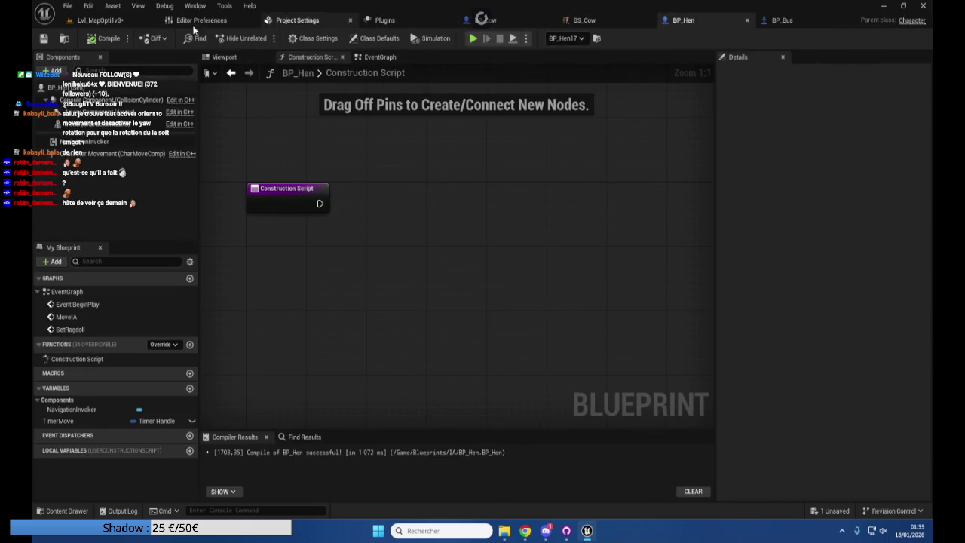
click(105, 21)
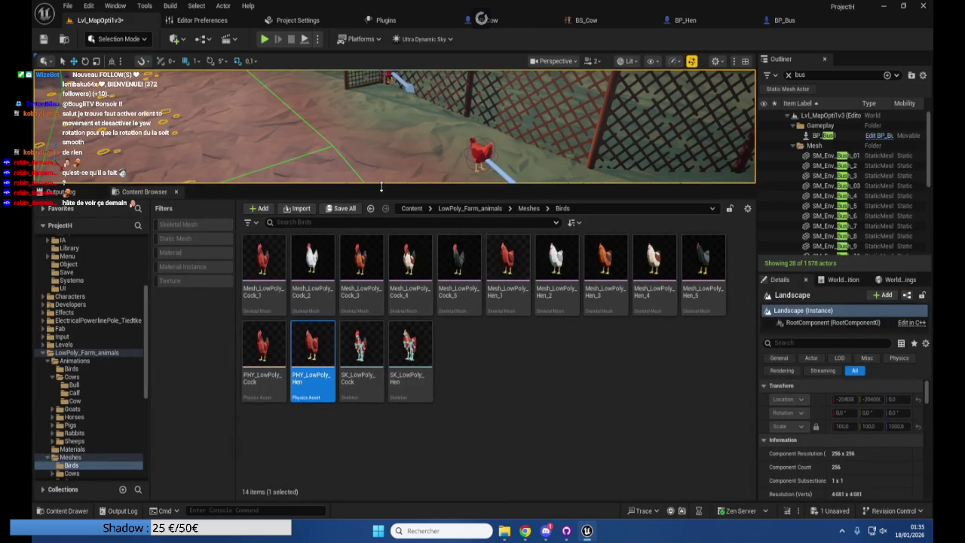
drag(381, 190, 402, 326)
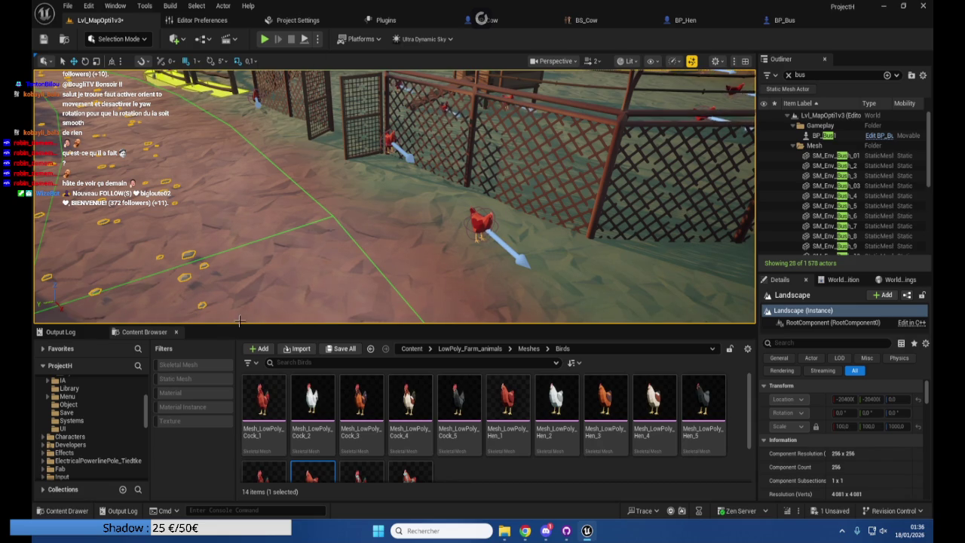
drag(239, 323, 240, 197)
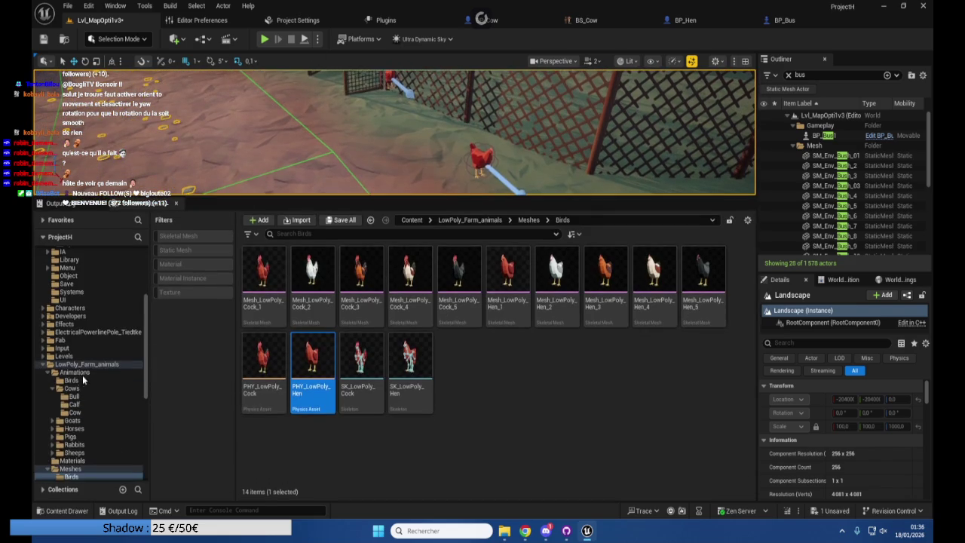
scroll(120, 371, up, 5)
click(87, 277)
Open BP_Bus, pan its EventGraph to the physics impulse nodes, then open the IA folder
double_click(429, 298)
scroll(412, 344, up, 3)
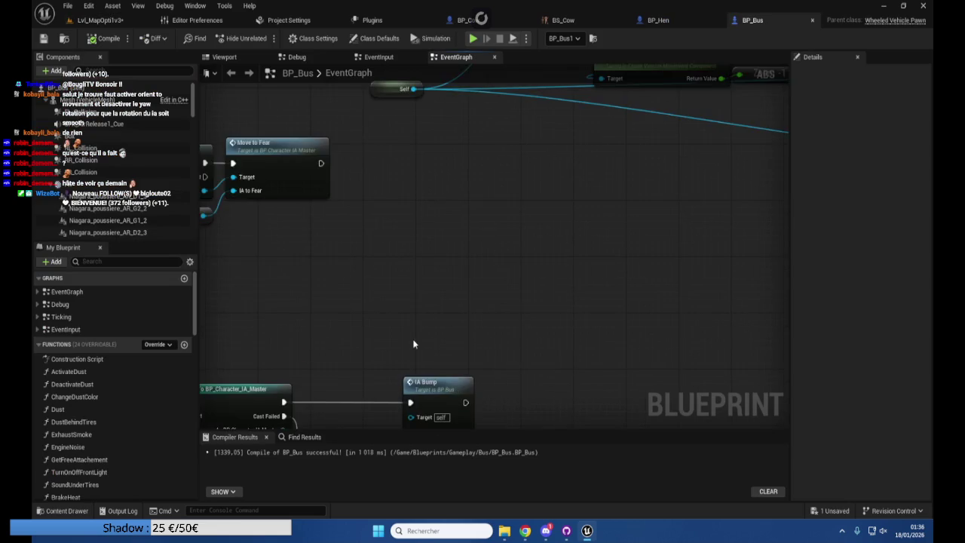
scroll(413, 344, down, 8)
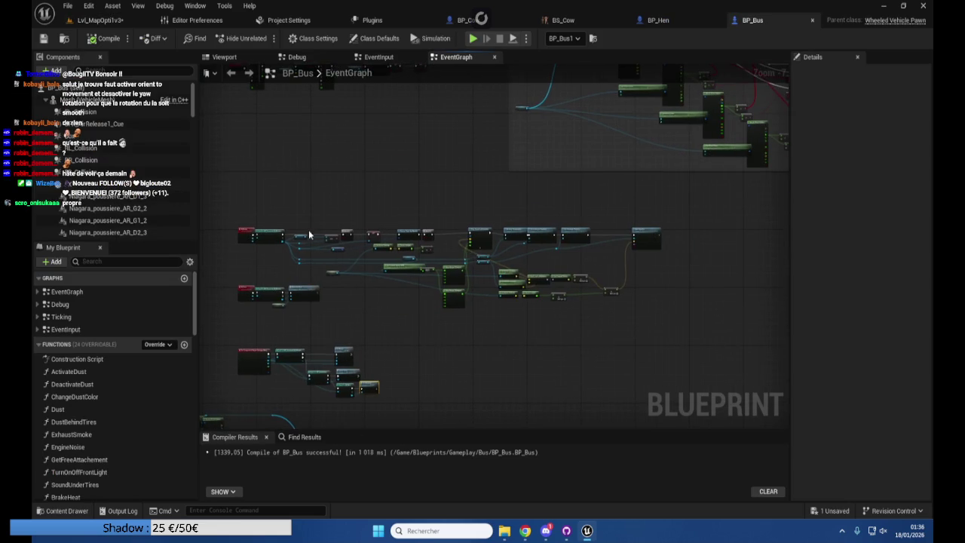
scroll(315, 233, up, 4)
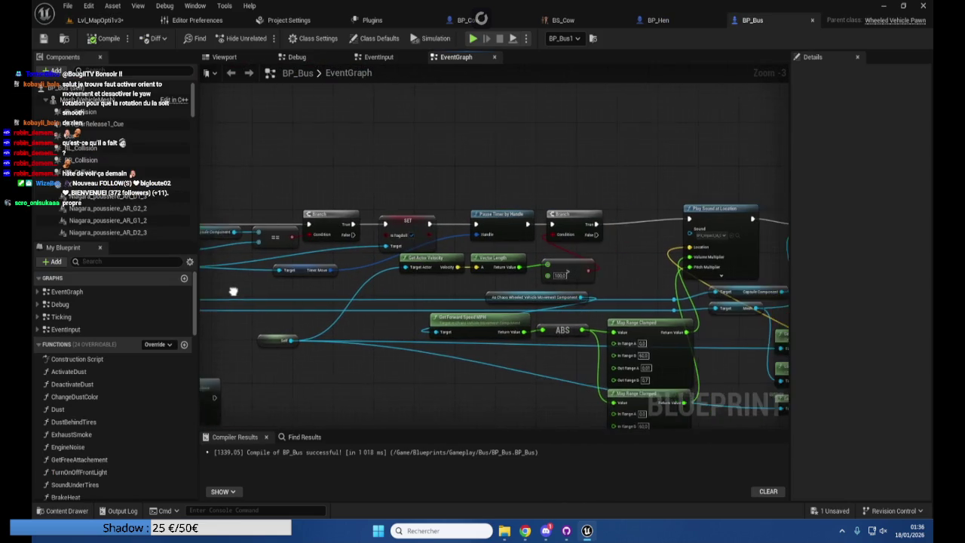
right_click(538, 276)
drag(456, 280, 202, 281)
mouse_move(571, 121)
mouse_down()
mouse_move(459, 119)
mouse_move(376, 96)
mouse_up()
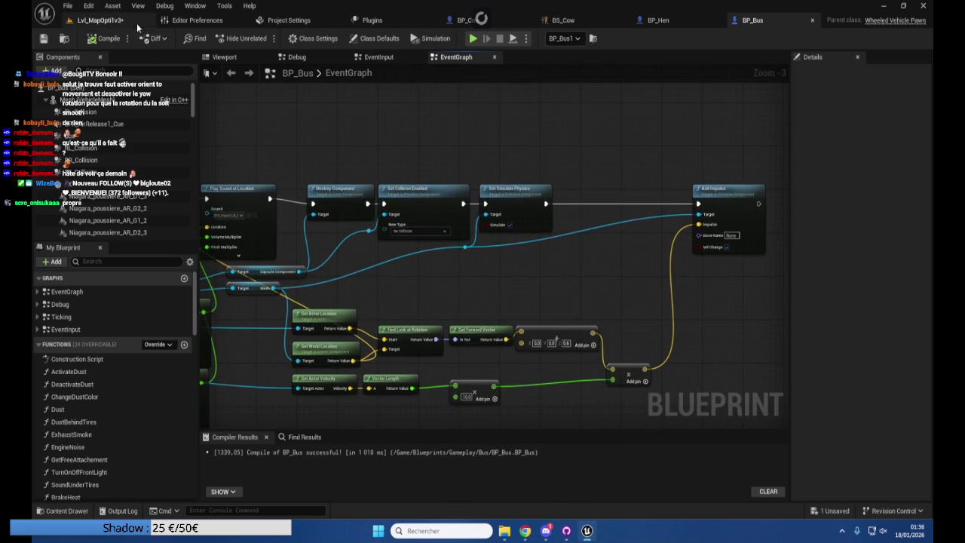
click(136, 22)
click(79, 350)
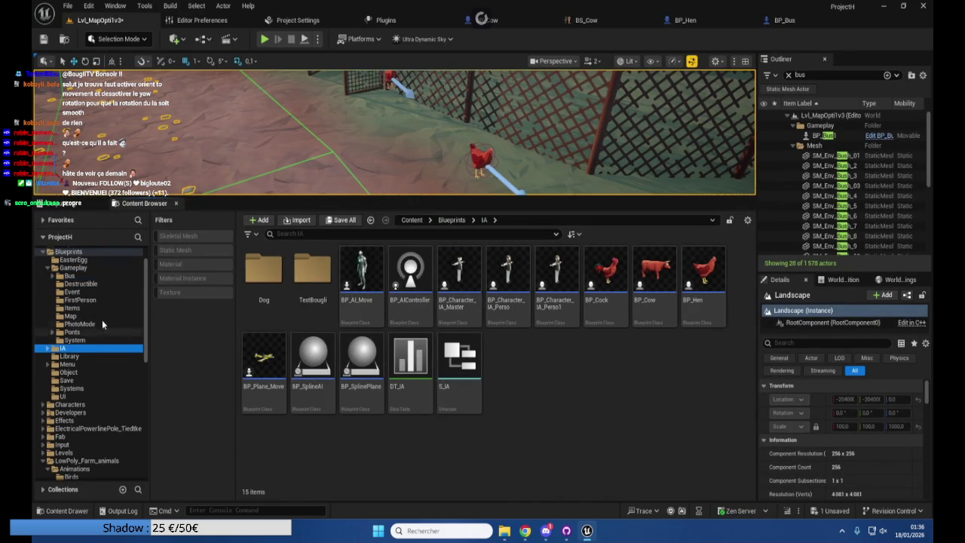
Open BP_NPC_Seated_Physics from the TestBougli folder and bring the SetRagdoll nodes into view
scroll(102, 297, up, 1)
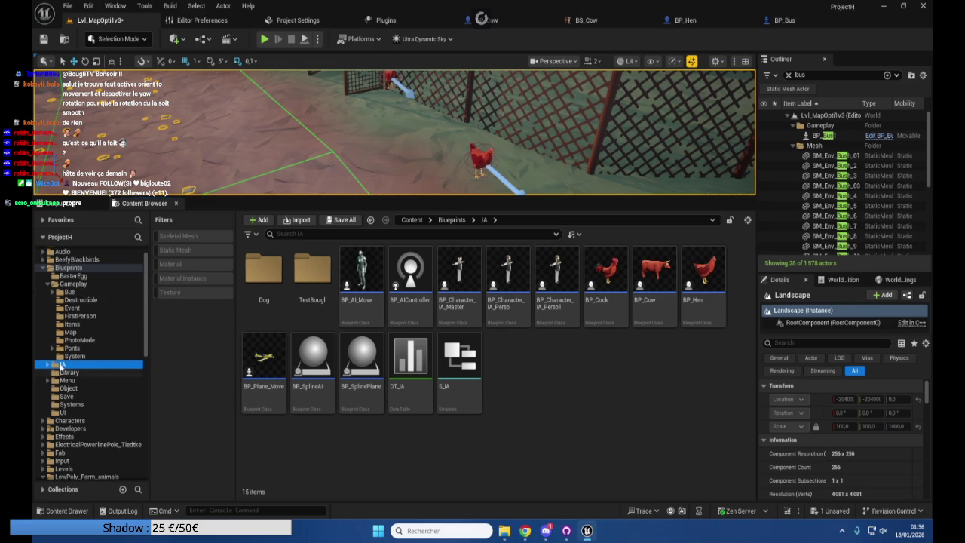
double_click(312, 272)
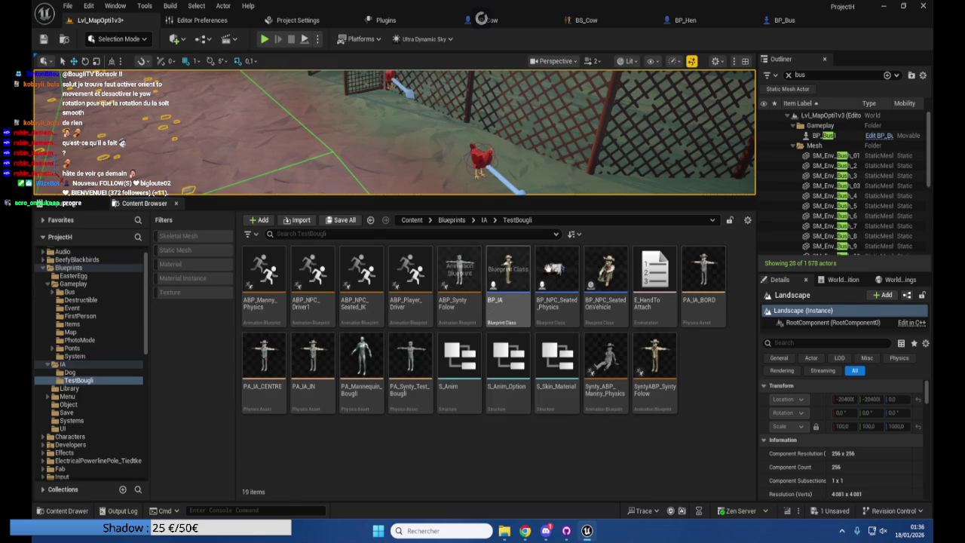
click(556, 275)
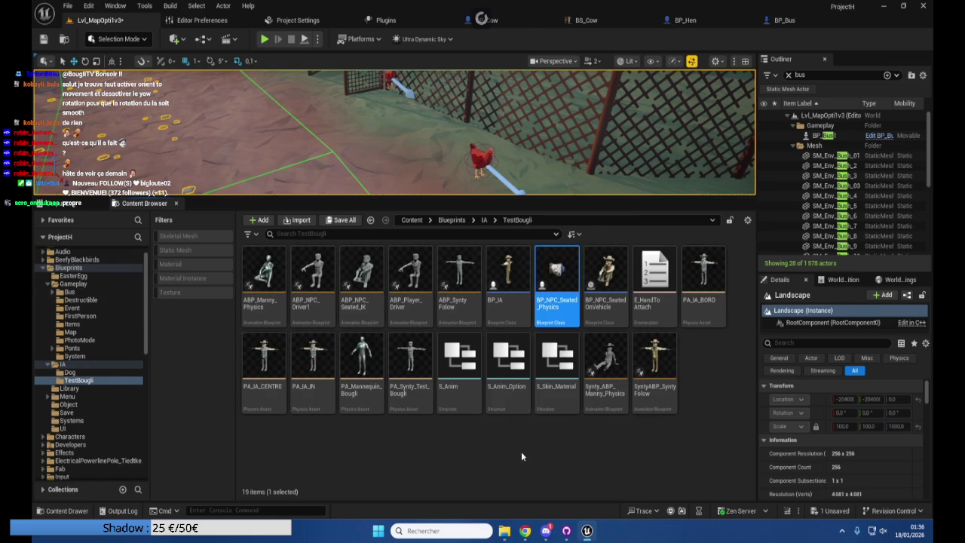
scroll(566, 347, down, 3)
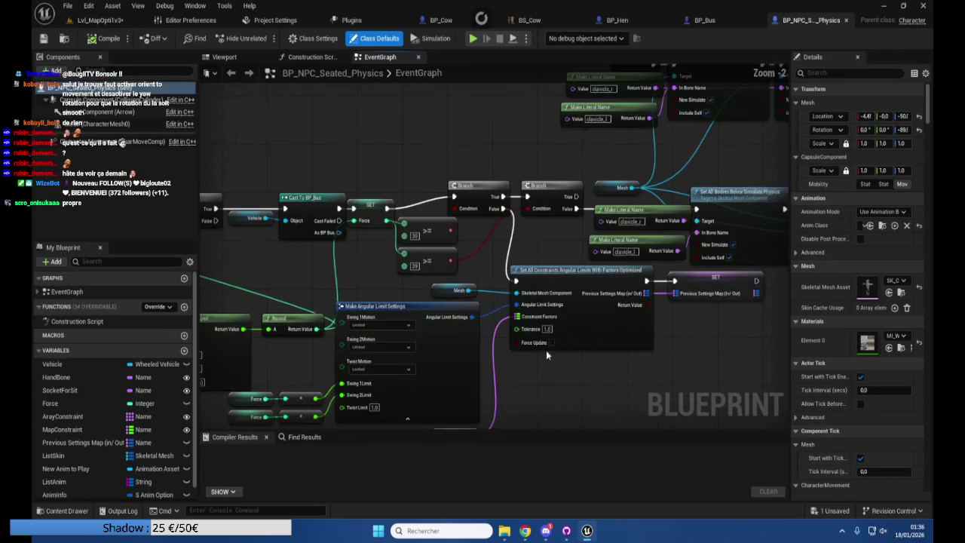
mouse_move(314, 271)
mouse_down()
mouse_move(601, 267)
mouse_move(265, 277)
mouse_up()
mouse_move(423, 204)
mouse_down()
mouse_move(369, 211)
mouse_move(312, 166)
mouse_move(392, 193)
mouse_move(616, 205)
mouse_up()
right_click(367, 213)
click(355, 192)
right_click(355, 192)
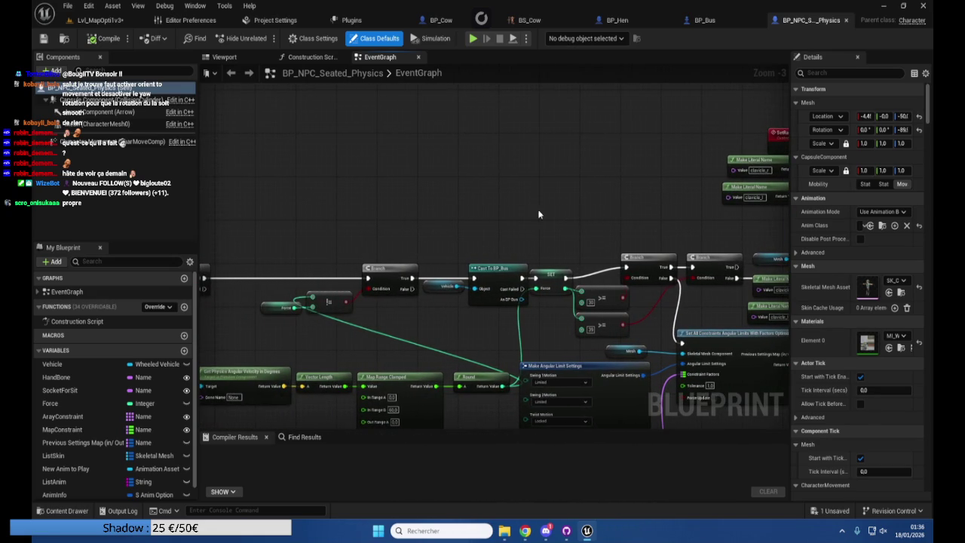
mouse_move(488, 197)
mouse_down()
mouse_move(414, 168)
mouse_move(205, 200)
mouse_up()
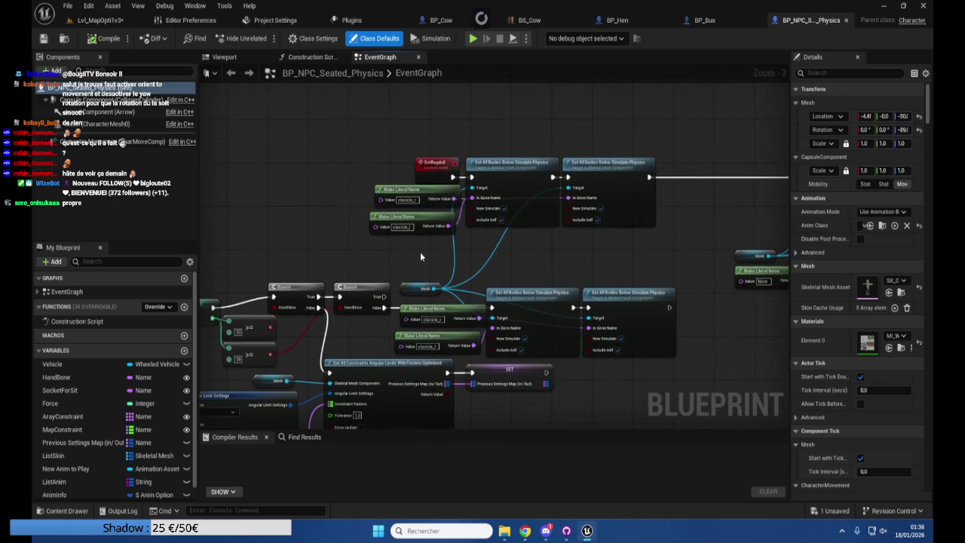
mouse_move(519, 269)
mouse_down()
mouse_move(484, 265)
mouse_move(474, 305)
mouse_move(304, 246)
mouse_move(401, 216)
mouse_move(416, 186)
mouse_up()
Move the Branch node left and promote the >= result to a new Boolean variable
drag(432, 256, 380, 258)
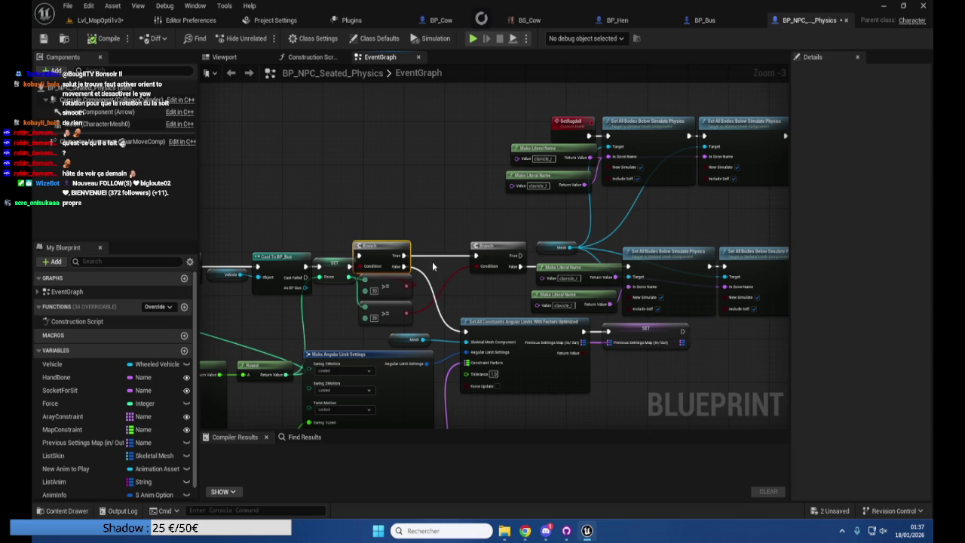
mouse_move(405, 313)
mouse_down()
mouse_move(453, 306)
mouse_move(441, 256)
mouse_move(416, 259)
mouse_move(476, 256)
mouse_move(431, 258)
mouse_up()
click(461, 318)
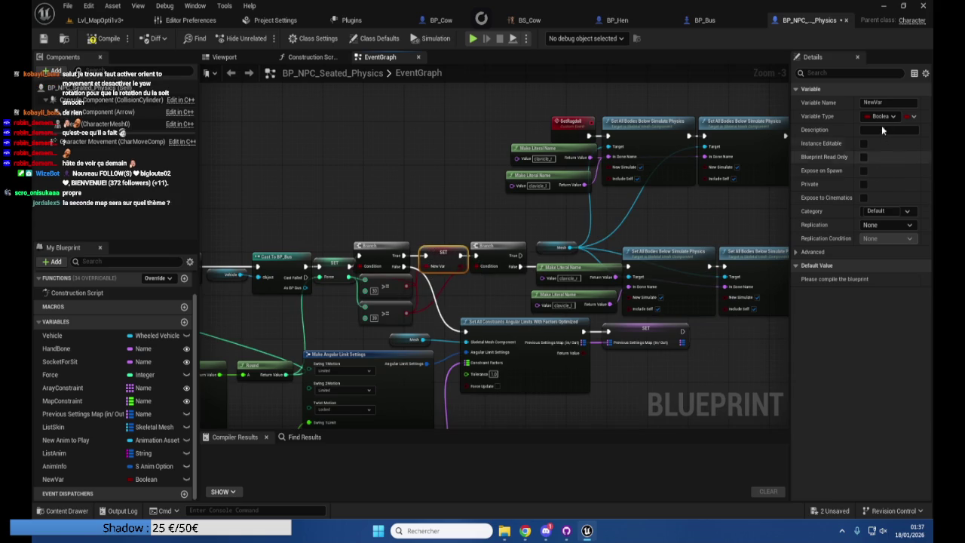
Rename the promoted Boolean NewVar to OnRagdoll and check its Set OnRagdoll node
click(875, 103)
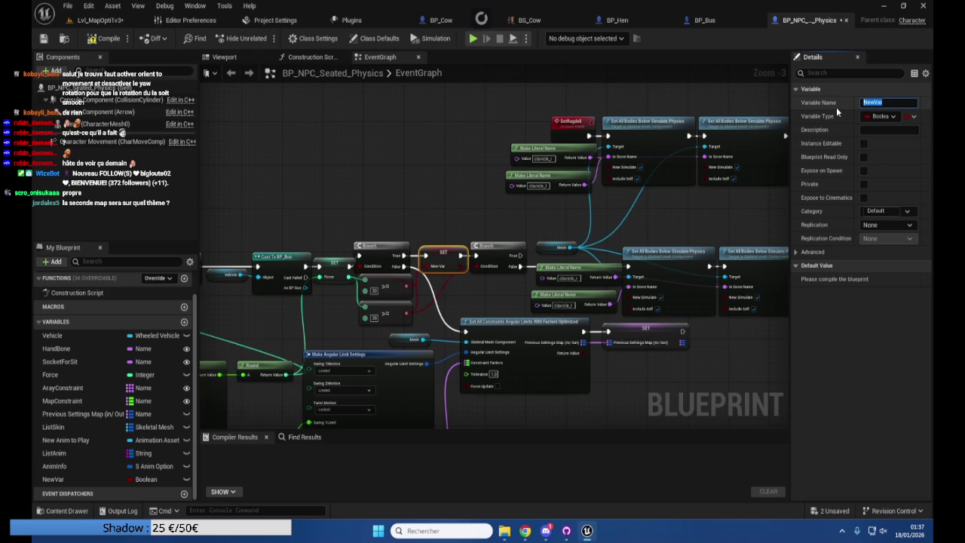
text(OnRagdoll)
key(Return)
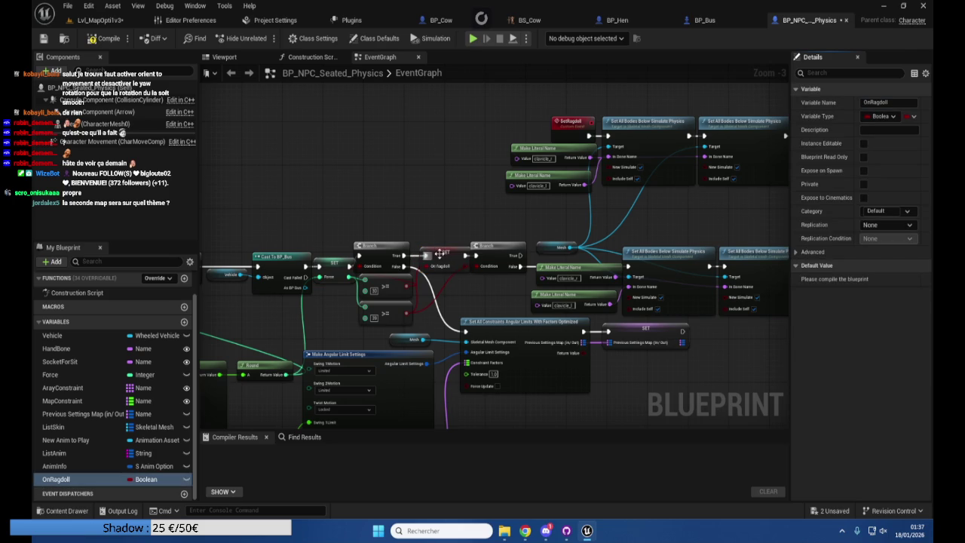
click(439, 254)
drag(460, 220, 344, 213)
scroll(678, 223, down, 2)
scroll(426, 143, up, 3)
drag(567, 274, 502, 265)
scroll(502, 266, down, 2)
Pan the graph to the end of the Set Collision Response to Channel chain
right_click(482, 227)
scroll(481, 227, down, 2)
right_click(480, 220)
scroll(385, 158, down, 2)
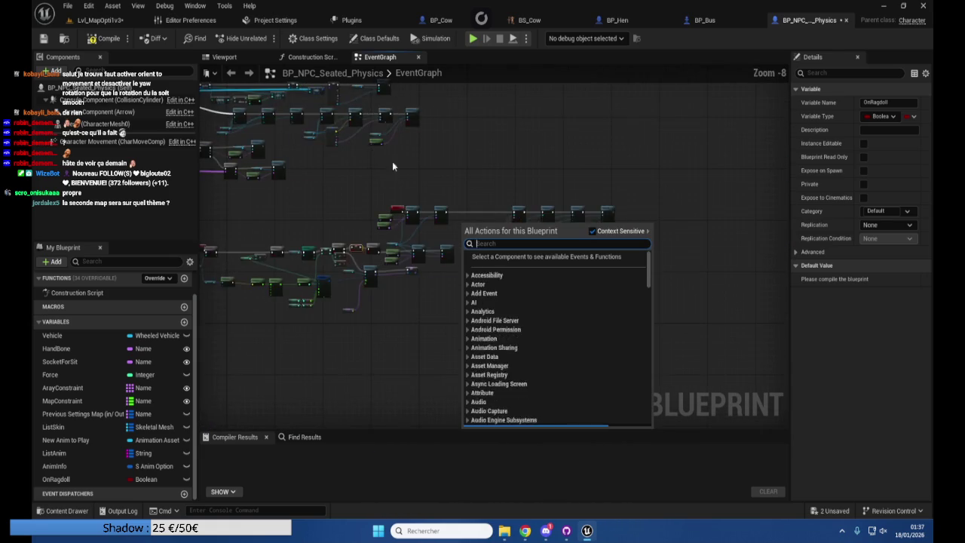
scroll(385, 162, up, 3)
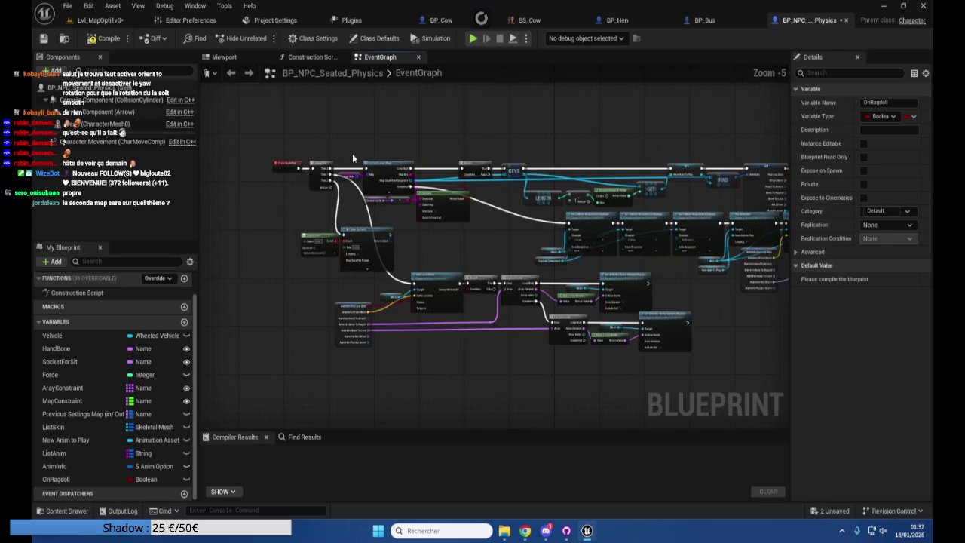
mouse_move(426, 231)
mouse_down()
mouse_move(421, 212)
mouse_move(381, 212)
mouse_move(422, 189)
mouse_move(428, 193)
mouse_move(398, 200)
mouse_move(294, 198)
mouse_move(226, 177)
mouse_up()
scroll(441, 217, up, 2)
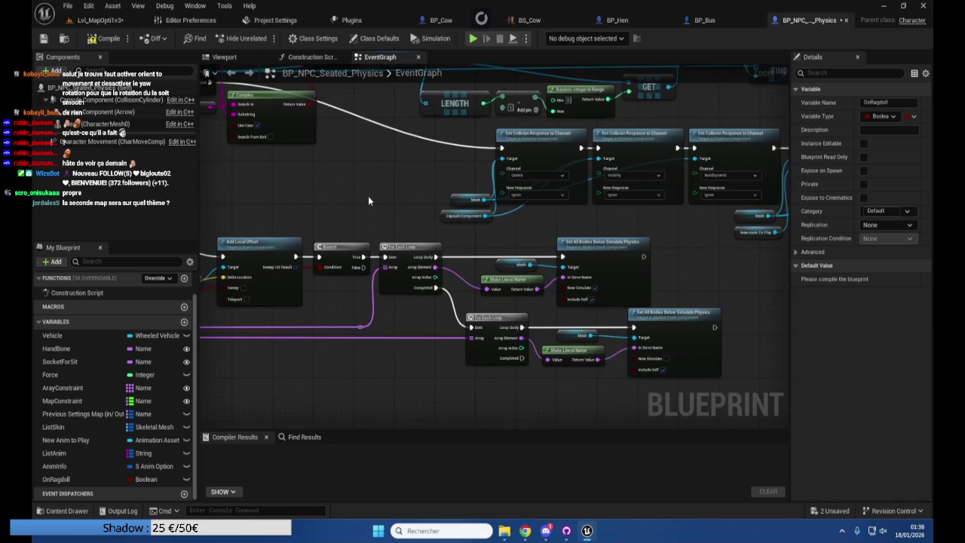
scroll(368, 199, down, 2)
mouse_move(366, 200)
mouse_down()
mouse_move(384, 213)
mouse_move(443, 175)
mouse_move(547, 196)
mouse_move(390, 151)
mouse_move(492, 183)
mouse_move(405, 159)
mouse_move(425, 131)
mouse_move(345, 125)
mouse_move(427, 148)
mouse_move(238, 162)
mouse_up()
scroll(491, 183, up, 3)
Append a Delay node to the last collision node and set its duration to 5 seconds
drag(459, 217, 527, 217)
text(delay)
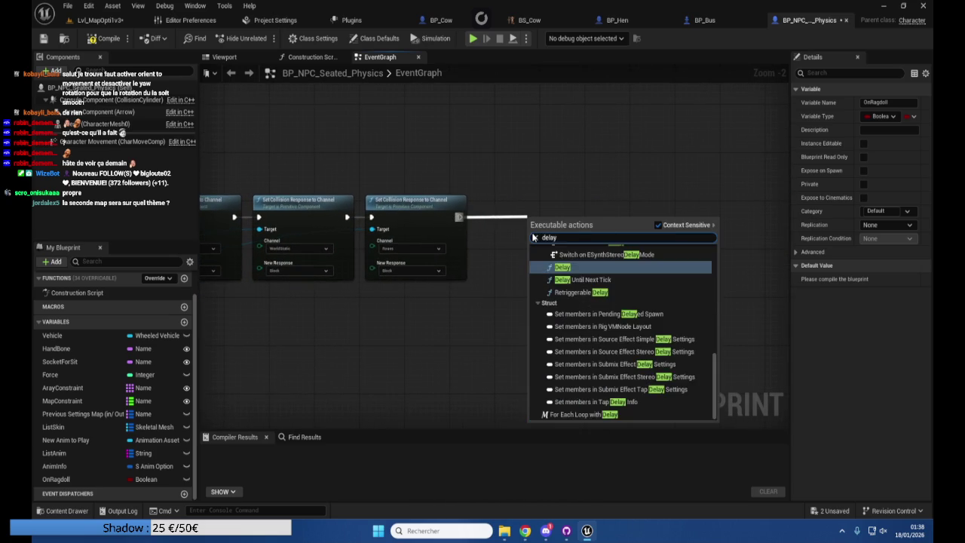
key(Return)
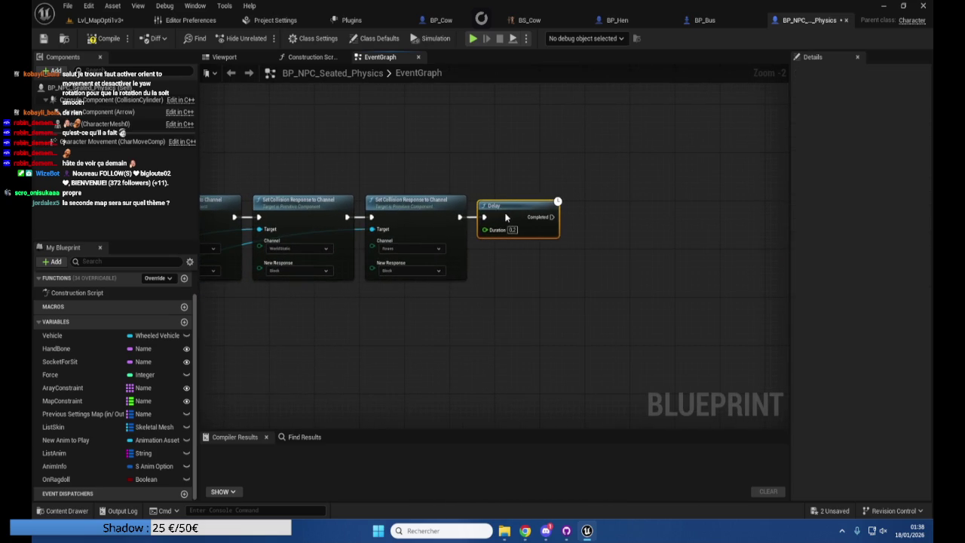
click(506, 230)
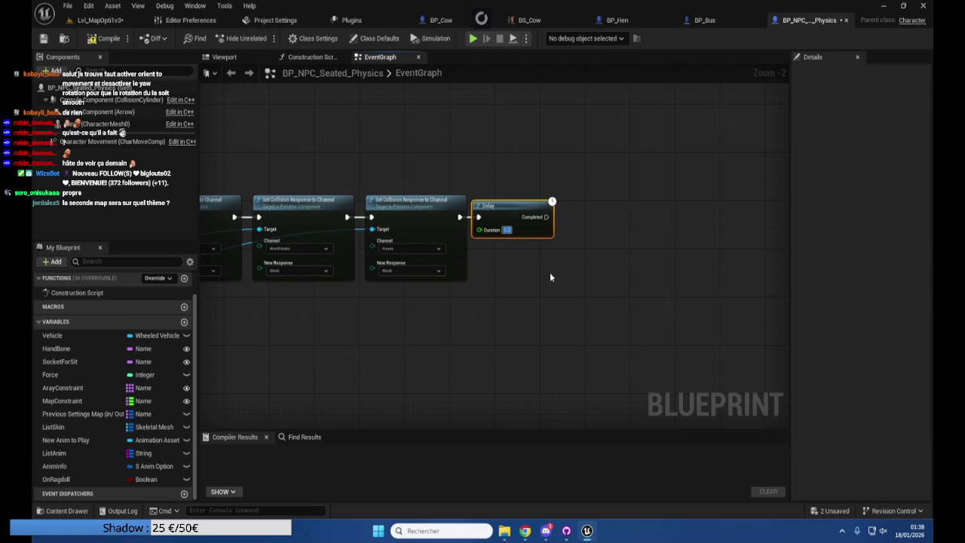
text(5)
key(Return)
drag(507, 208, 514, 208)
click(513, 229)
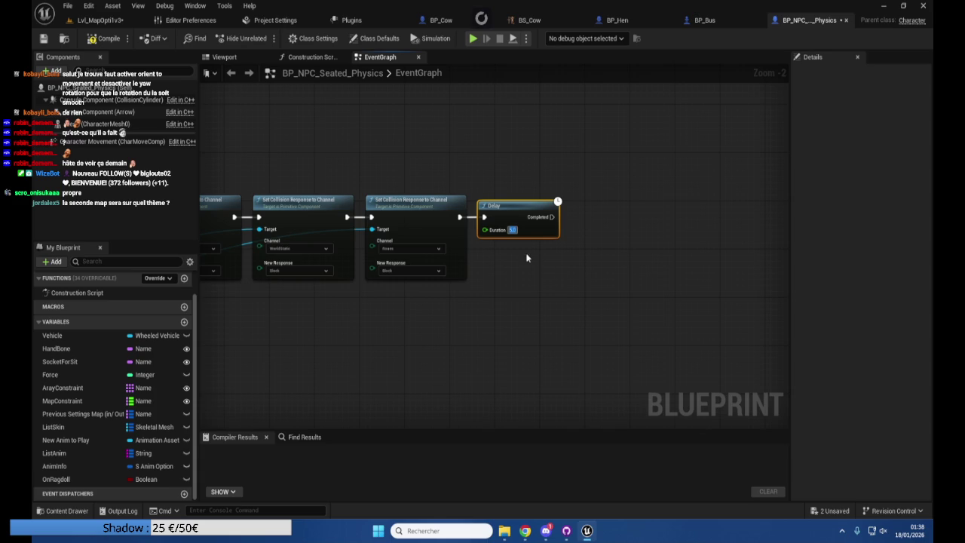
drag(419, 330, 465, 329)
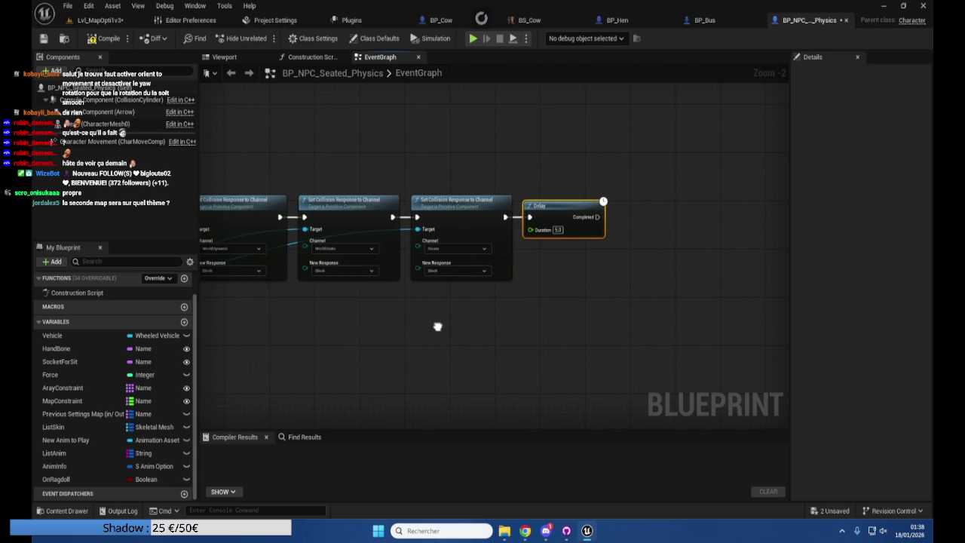
Pan across the event graph to the Add Local Offset and Branch area
drag(476, 290, 416, 282)
drag(430, 323, 526, 321)
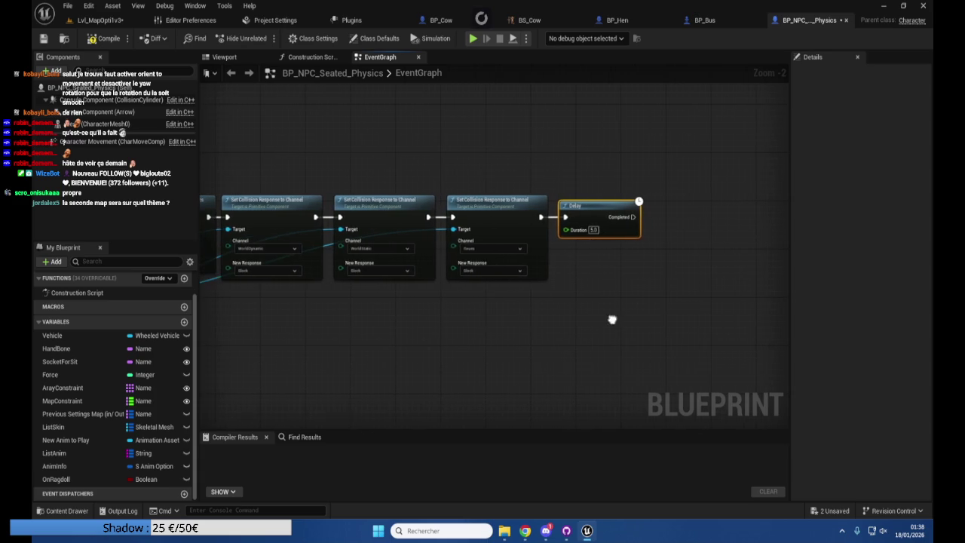
scroll(282, 334, down, 2)
drag(455, 329, 698, 310)
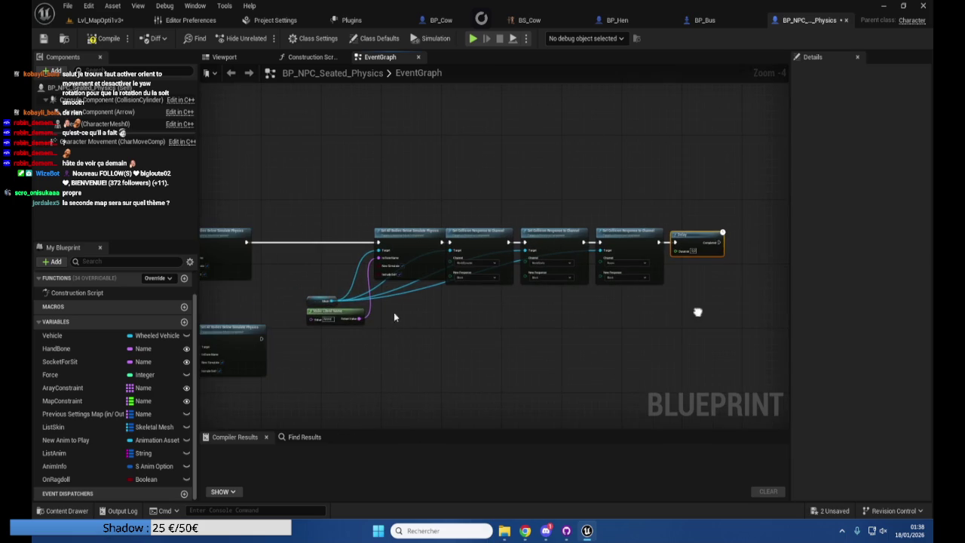
drag(262, 296, 465, 274)
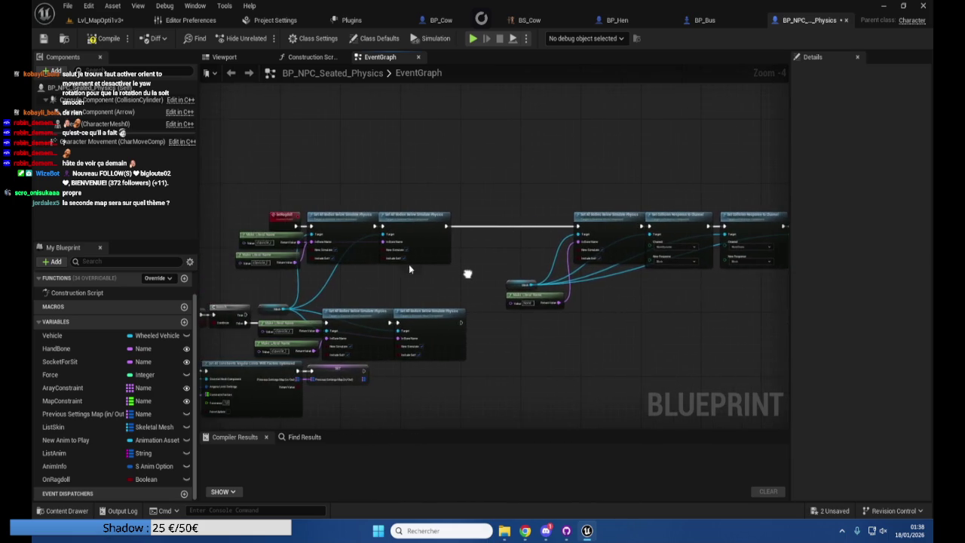
scroll(330, 258, up, 1)
scroll(331, 293, down, 1)
mouse_move(303, 304)
mouse_down()
mouse_move(376, 361)
mouse_move(485, 486)
mouse_move(422, 299)
mouse_move(551, 308)
mouse_up()
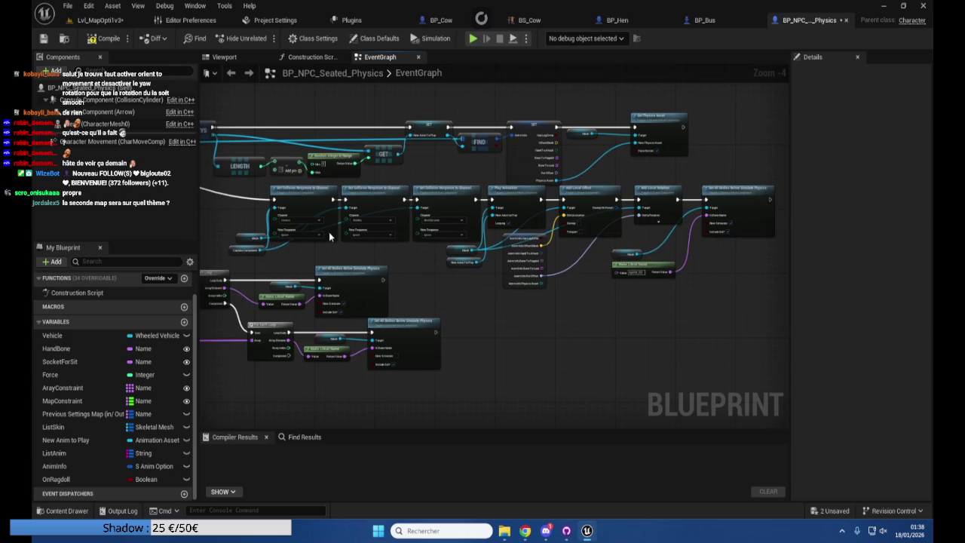
scroll(333, 275, up, 1)
drag(278, 262, 559, 222)
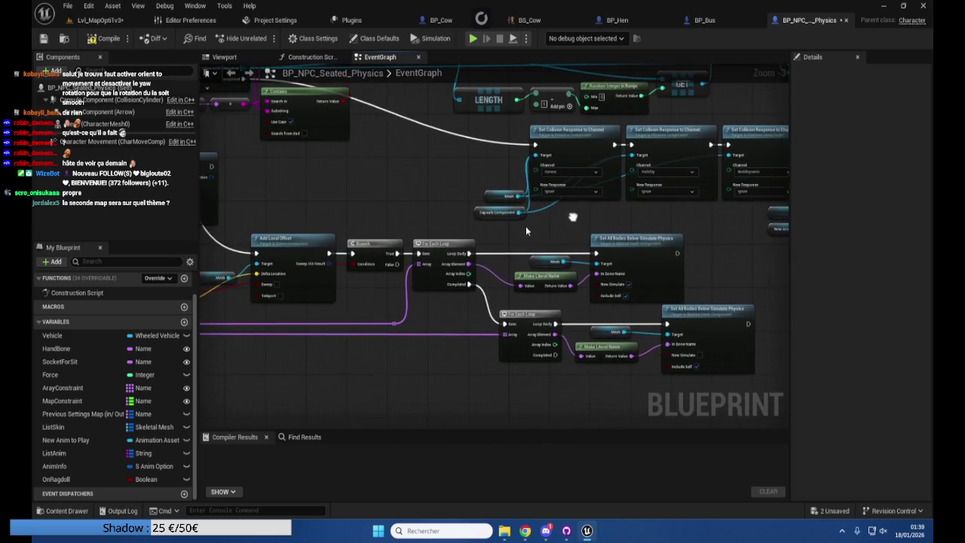
right_click(350, 211)
click(264, 179)
mouse_move(263, 179)
mouse_down()
mouse_move(385, 181)
mouse_move(411, 195)
mouse_move(398, 194)
mouse_move(427, 228)
mouse_move(252, 169)
mouse_move(324, 169)
mouse_up()
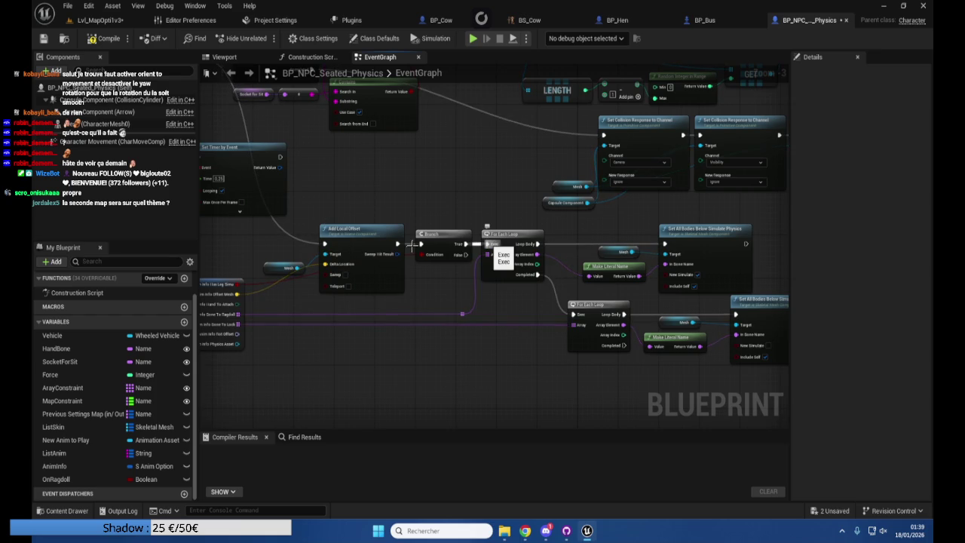
Add a ResetRagdoll custom event wired to the Branch's exec input and place it above
mouse_move(324, 243)
mouse_down()
mouse_move(325, 222)
mouse_move(301, 206)
mouse_move(228, 242)
mouse_up()
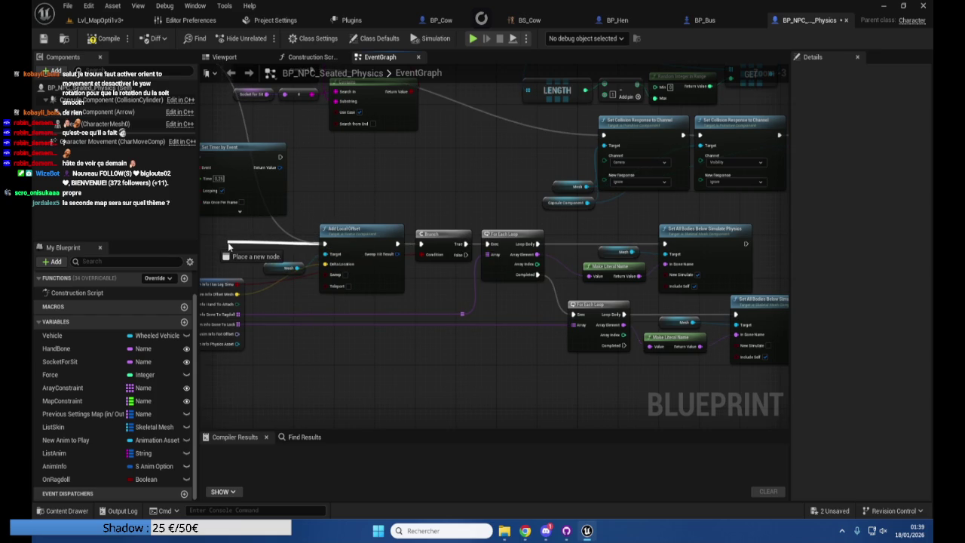
drag(228, 242, 227, 242)
key(Escape)
right_click(406, 186)
click(393, 208)
drag(418, 239, 382, 200)
text(se)
key(Escape)
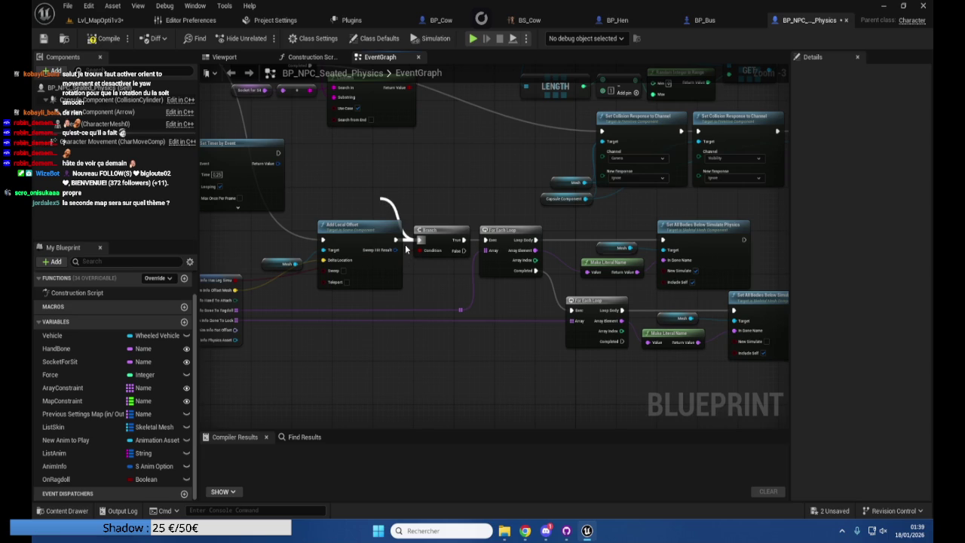
click(434, 208)
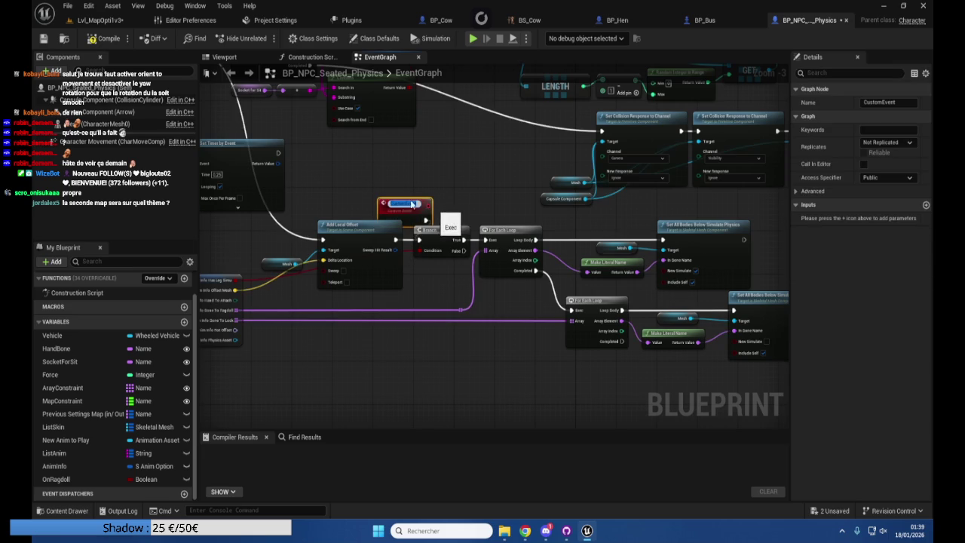
text(New)
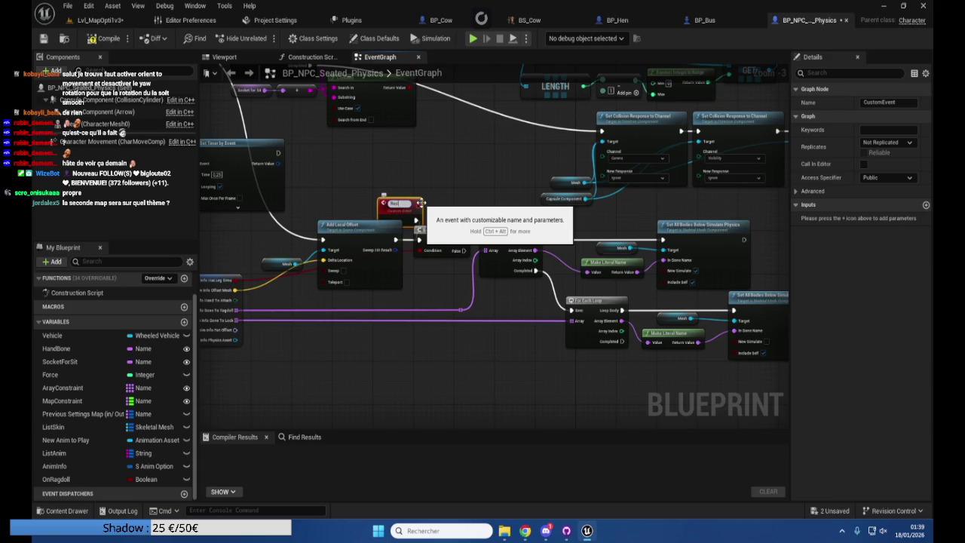
text(Ragdoll)
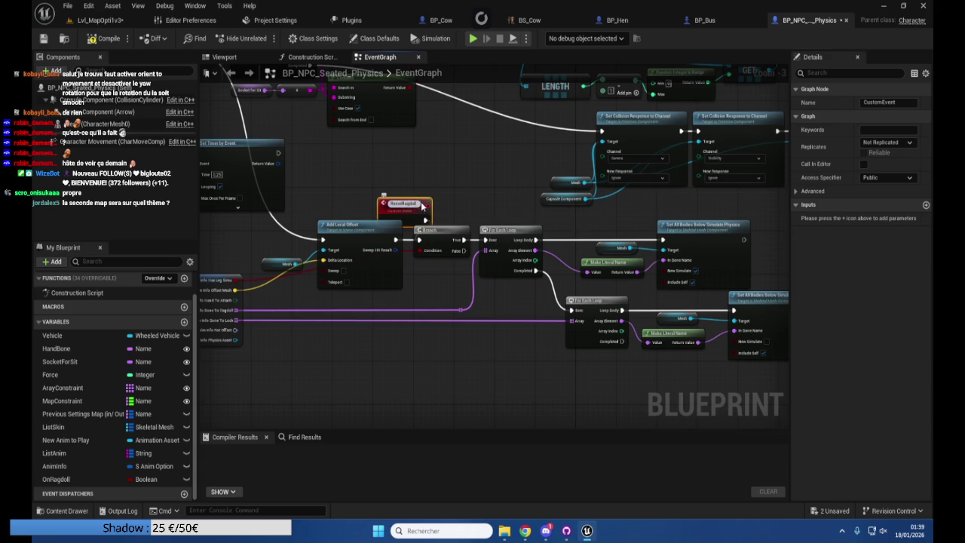
drag(414, 208, 388, 197)
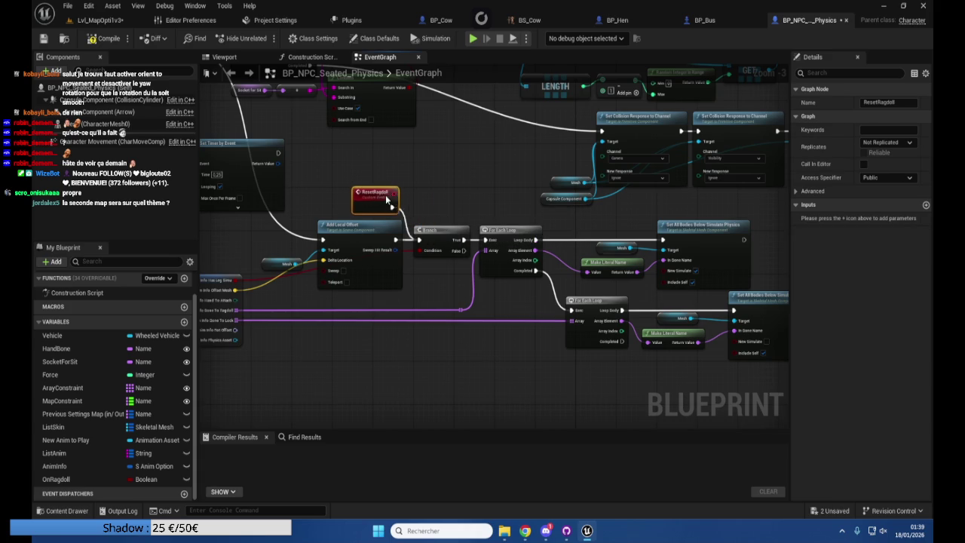
mouse_move(459, 317)
mouse_down()
mouse_move(449, 239)
mouse_move(554, 119)
mouse_move(269, 123)
mouse_move(490, 192)
mouse_move(424, 181)
mouse_up()
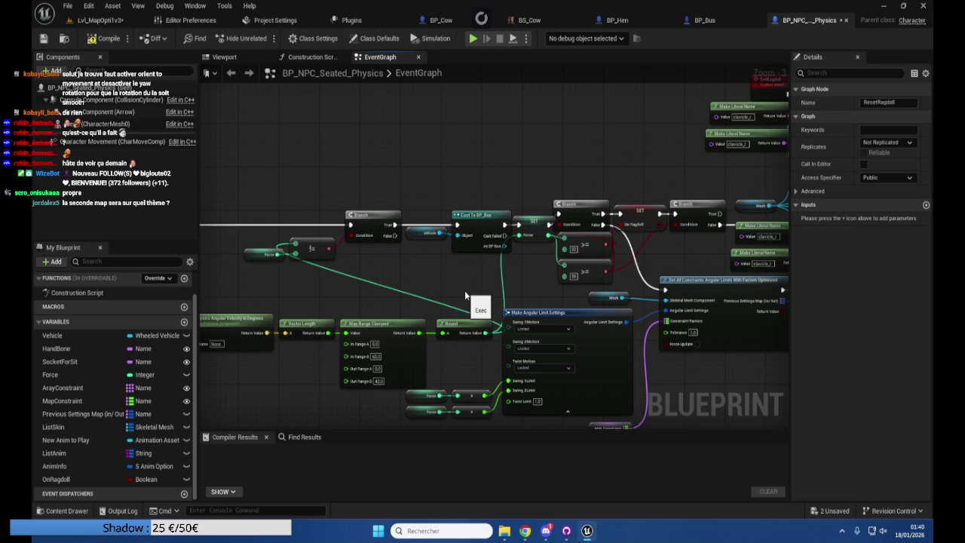
Bring the two >= force comparisons after Cast To BP_Bus into view
drag(465, 290, 449, 263)
right_click(475, 268)
mouse_move(447, 161)
mouse_down()
mouse_move(364, 167)
mouse_move(375, 199)
mouse_move(362, 201)
mouse_move(392, 201)
mouse_up()
click(316, 324)
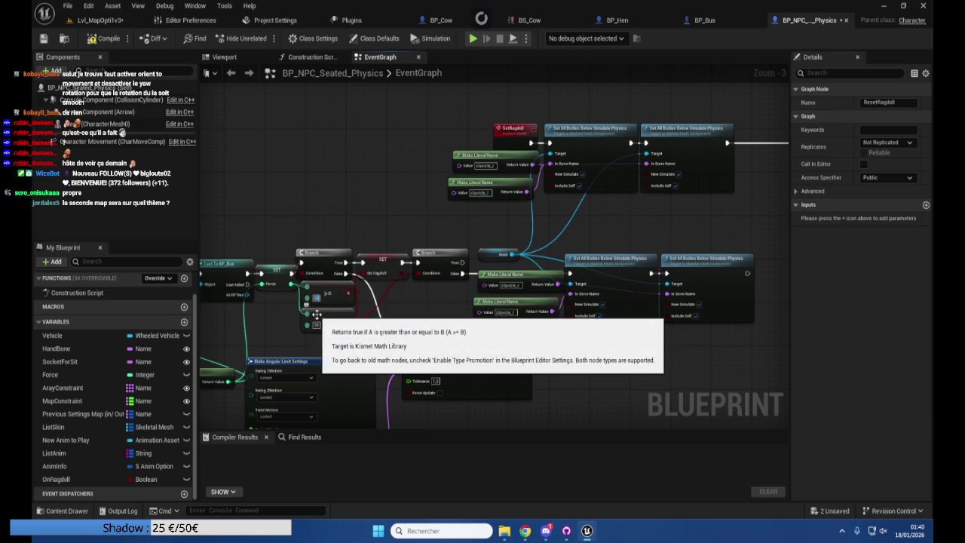
drag(316, 314, 400, 332)
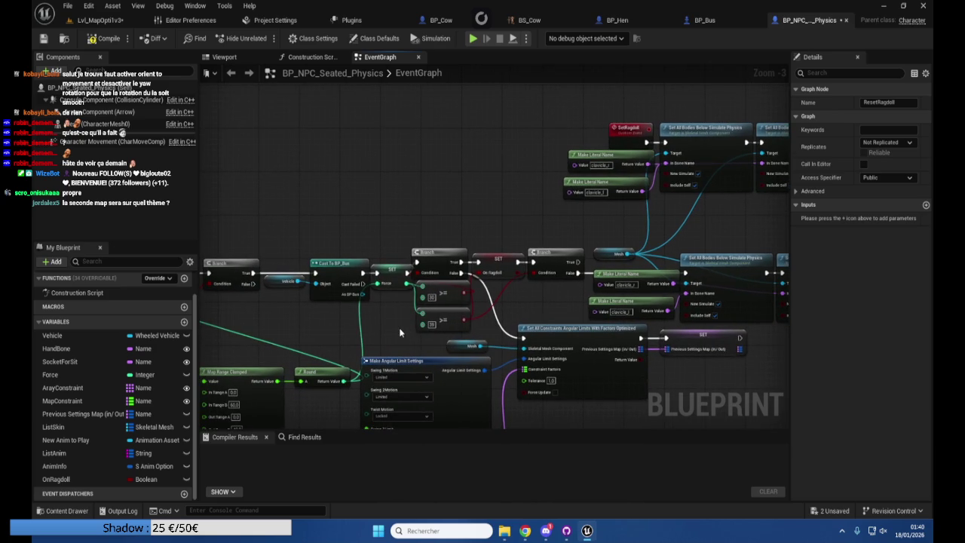
drag(354, 337, 416, 306)
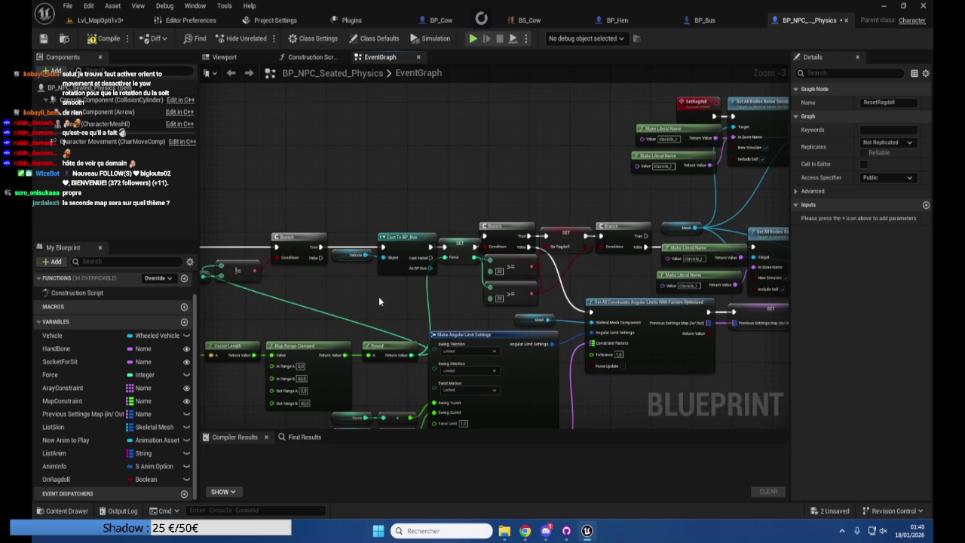
drag(372, 305, 516, 294)
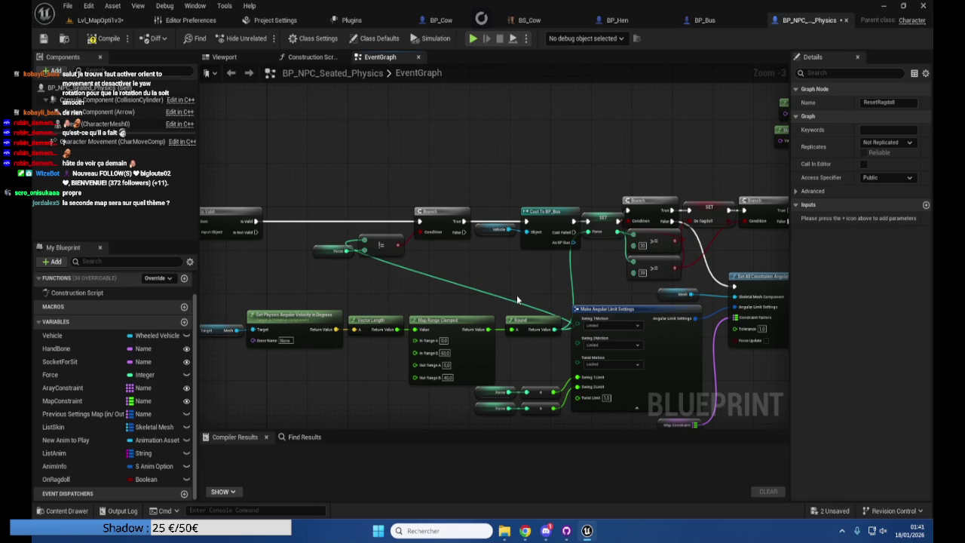
mouse_move(516, 299)
mouse_down()
mouse_move(437, 296)
mouse_move(387, 277)
mouse_move(356, 285)
mouse_up()
right_click(387, 277)
scroll(388, 276, up, 3)
click(397, 270)
Set the first >= force threshold to 33 and the second to 38
text(35)
key(Tab)
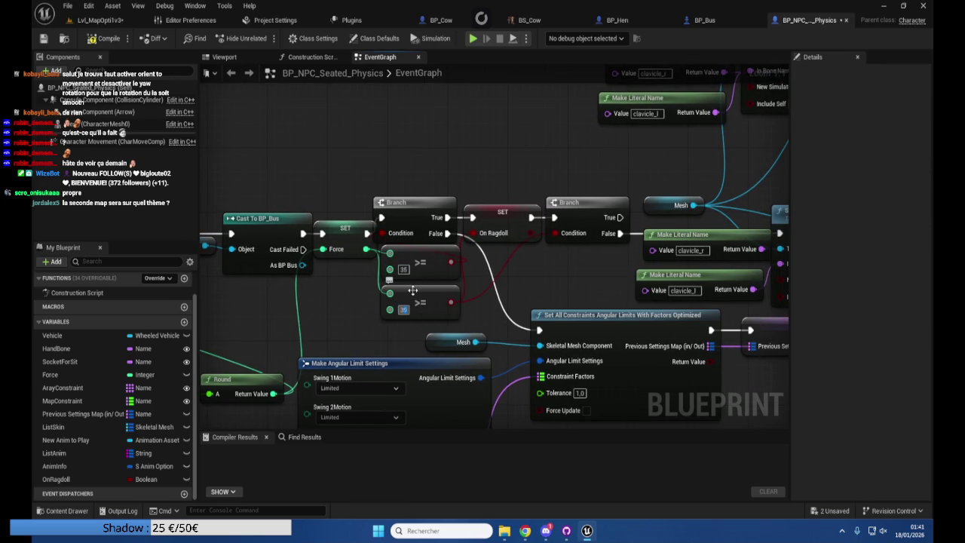
click(404, 269)
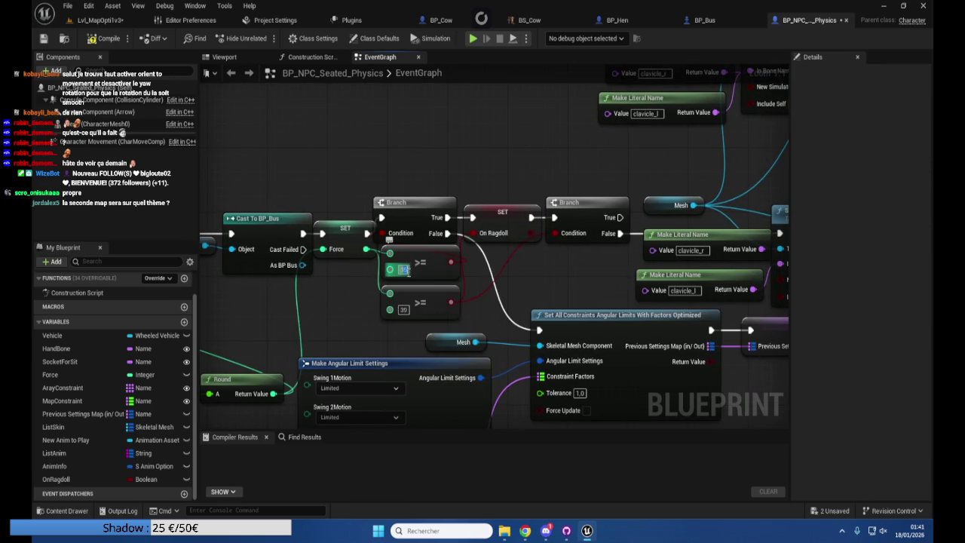
text(33)
key(Tab)
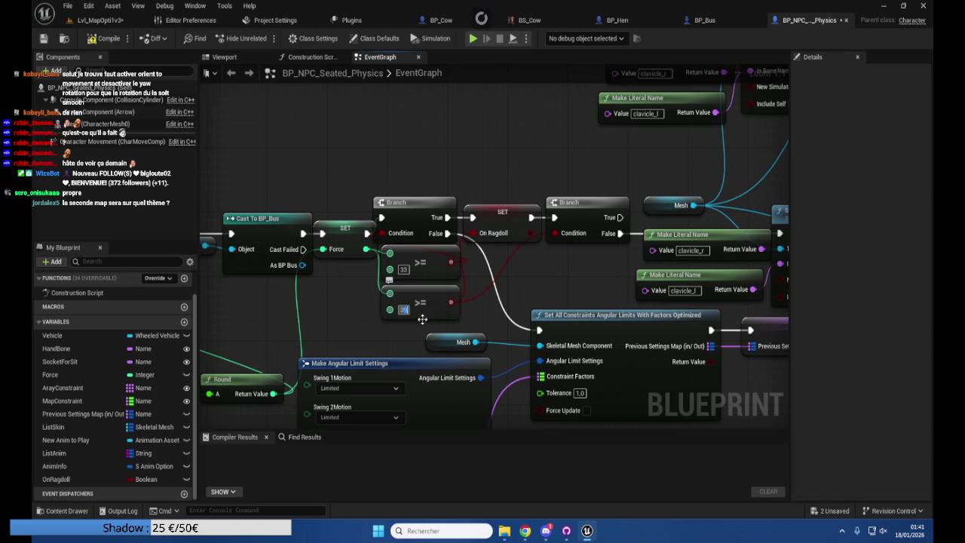
text(38)
mouse_move(556, 276)
mouse_down()
mouse_move(480, 293)
mouse_move(249, 211)
mouse_up()
scroll(481, 292, down, 3)
drag(524, 287, 198, 282)
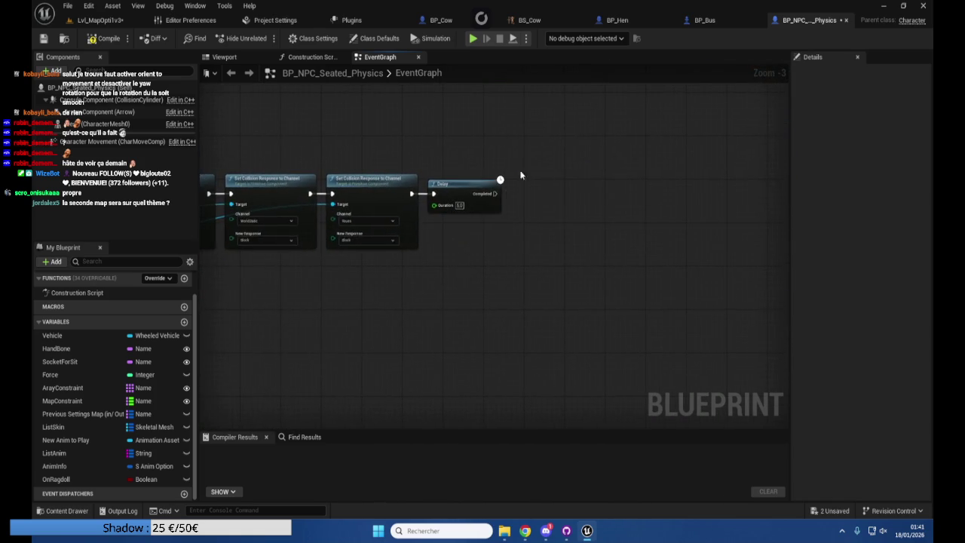
Place an OnRagdoll getter in the graph and delete the stray SET node created by promoting its pin
scroll(536, 171, up, 3)
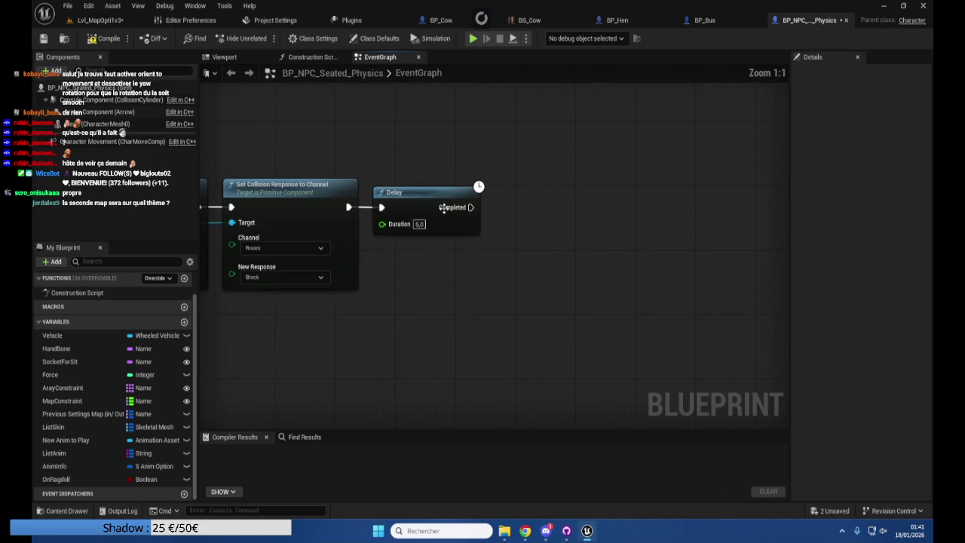
click(68, 479)
drag(504, 217, 504, 220)
click(528, 231)
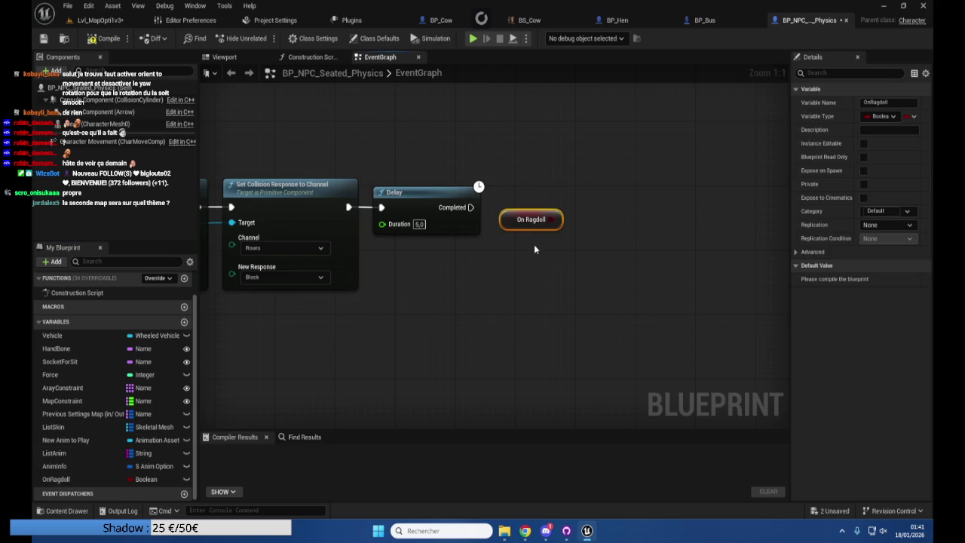
right_click(553, 219)
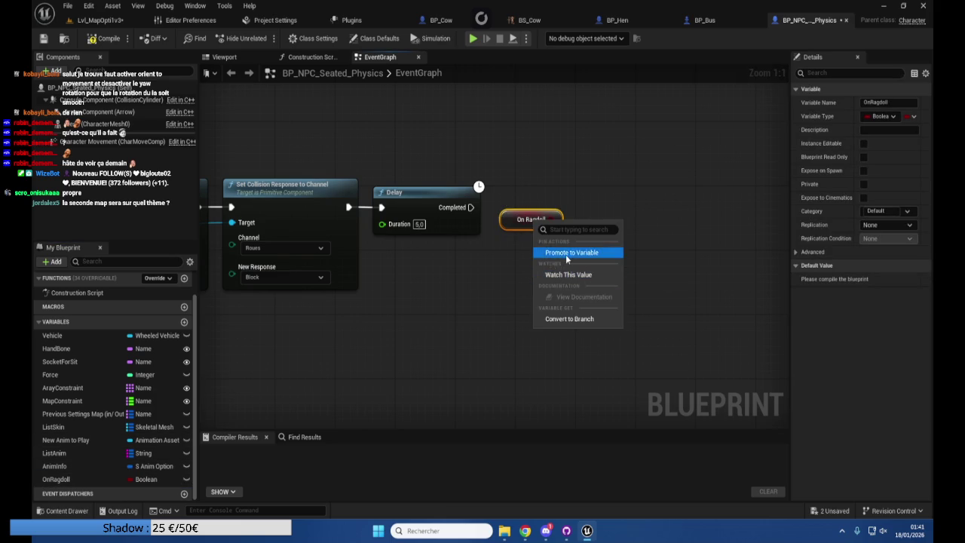
click(566, 254)
click(720, 226)
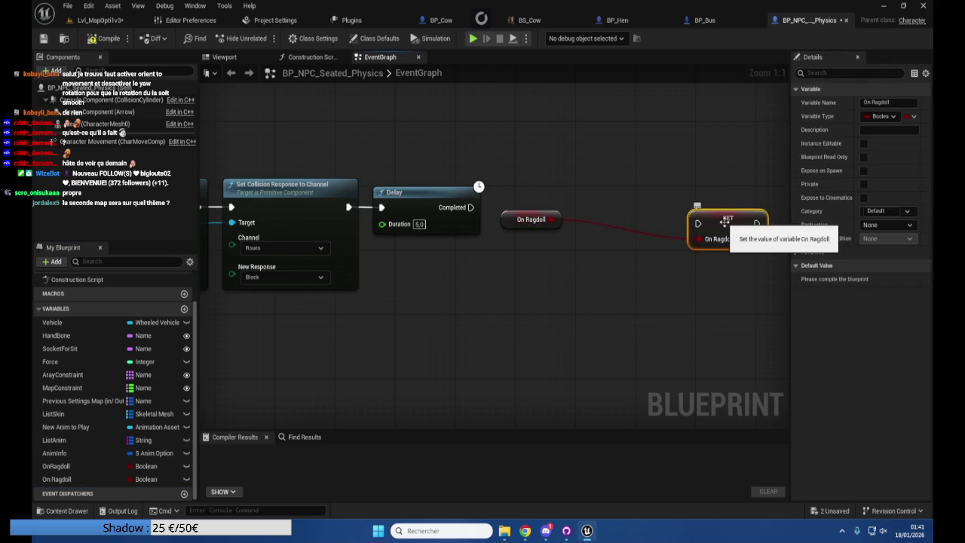
key(Delete)
drag(549, 219, 583, 213)
key(Escape)
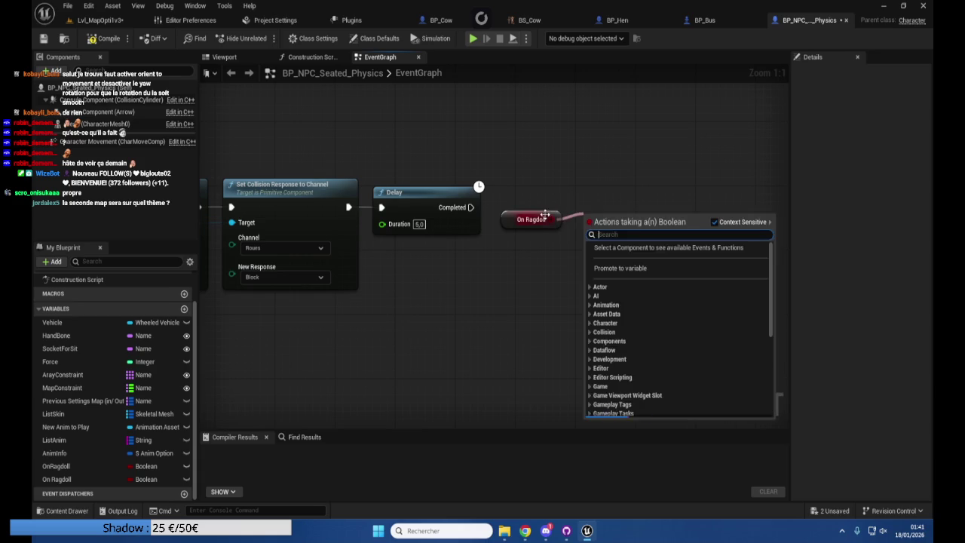
Convert the OnRagdoll getter to a branch and wire it after the Set Collision Response Delay
click(553, 221)
right_click(550, 218)
click(580, 453)
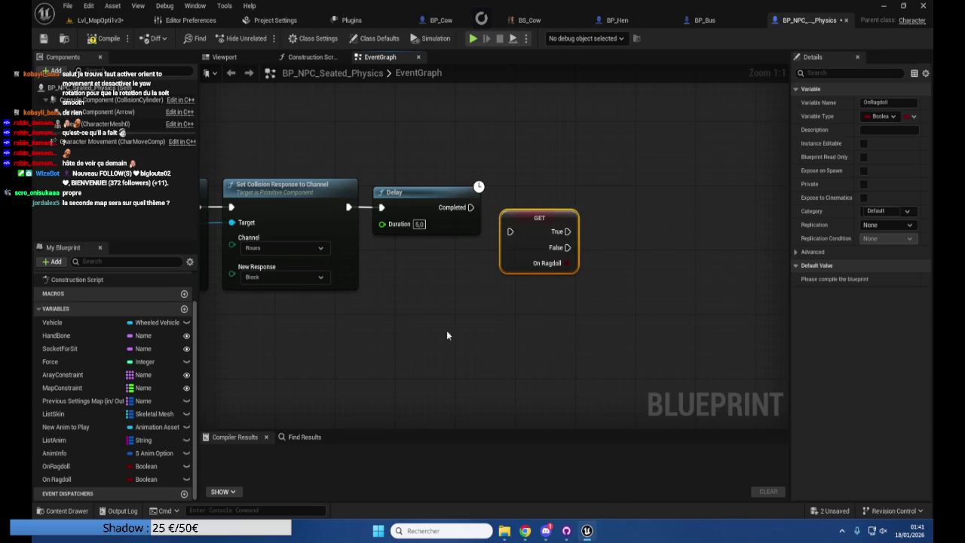
scroll(420, 341, down, 5)
scroll(412, 285, up, 3)
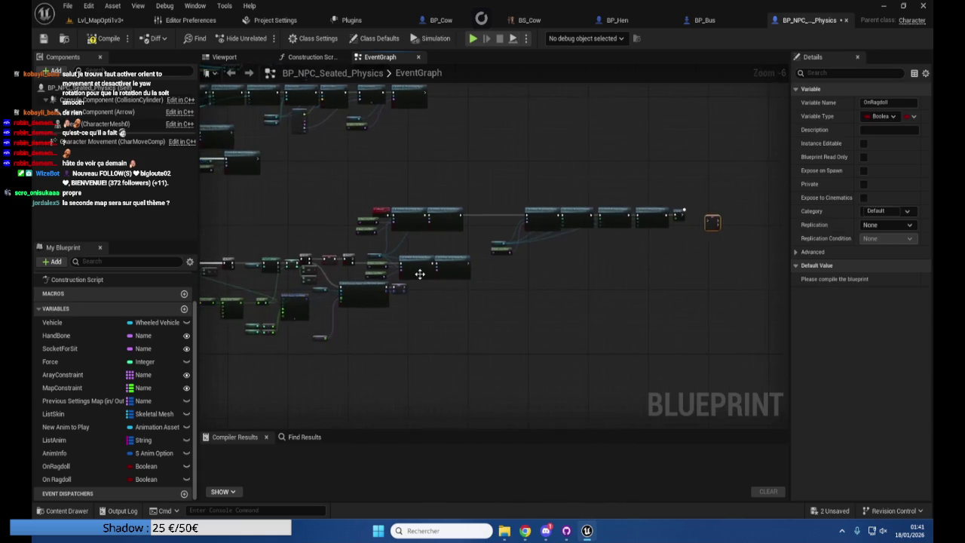
scroll(621, 327, down, 2)
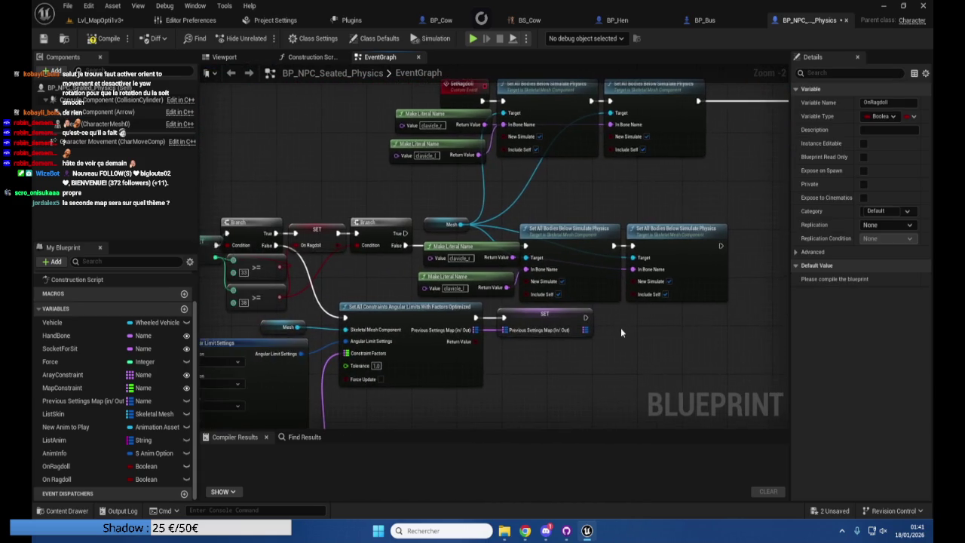
drag(488, 212, 572, 204)
mouse_move(301, 161)
mouse_down()
mouse_move(523, 180)
mouse_move(457, 190)
mouse_move(369, 340)
mouse_move(293, 325)
mouse_move(197, 263)
mouse_move(199, 249)
mouse_up()
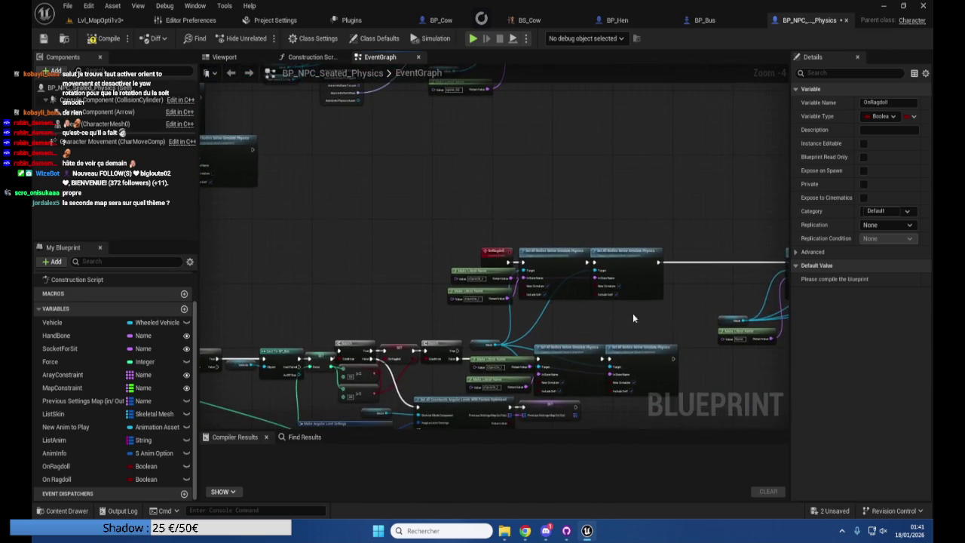
mouse_move(621, 301)
mouse_down()
mouse_move(459, 279)
mouse_move(539, 269)
mouse_up()
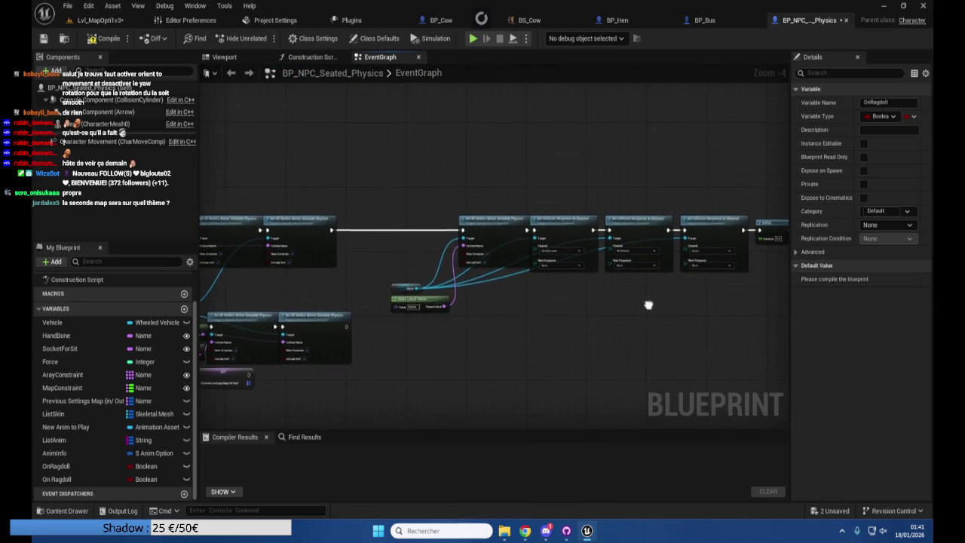
scroll(606, 239, up, 5)
mouse_move(626, 255)
mouse_down()
mouse_move(610, 231)
mouse_move(569, 247)
mouse_move(587, 247)
mouse_up()
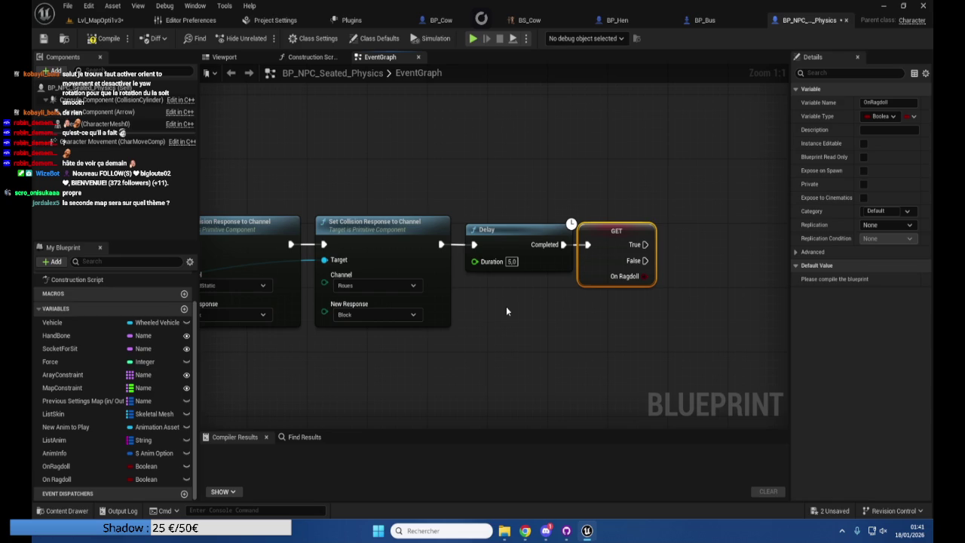
Delete the Delay and branch nodes, then pan over to the UpdateConstraint event
ctrl+click(551, 226)
key(Delete)
scroll(505, 299, down, 3)
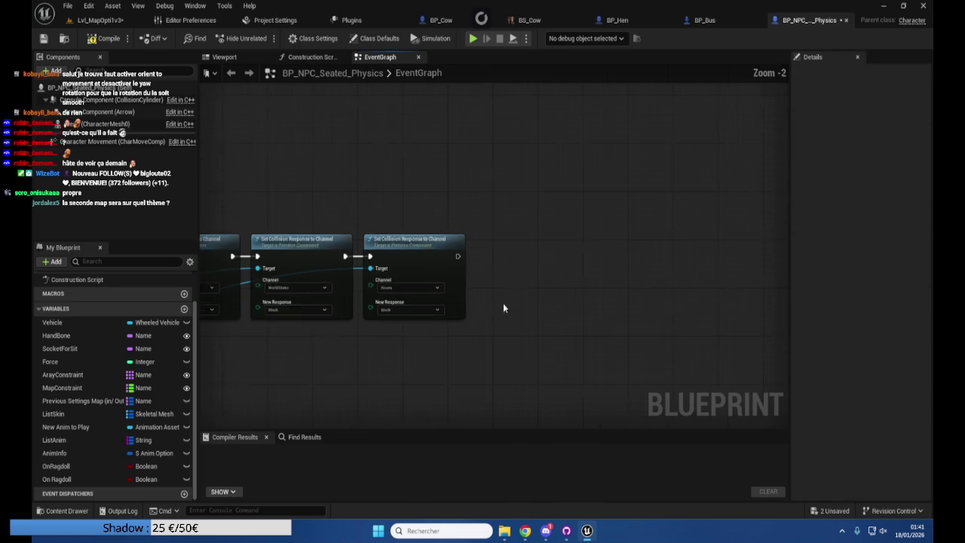
mouse_move(512, 328)
mouse_down()
mouse_move(641, 321)
mouse_move(381, 300)
mouse_move(603, 321)
mouse_up()
mouse_move(254, 264)
mouse_down()
mouse_move(301, 264)
mouse_move(521, 181)
mouse_up()
drag(227, 234, 458, 219)
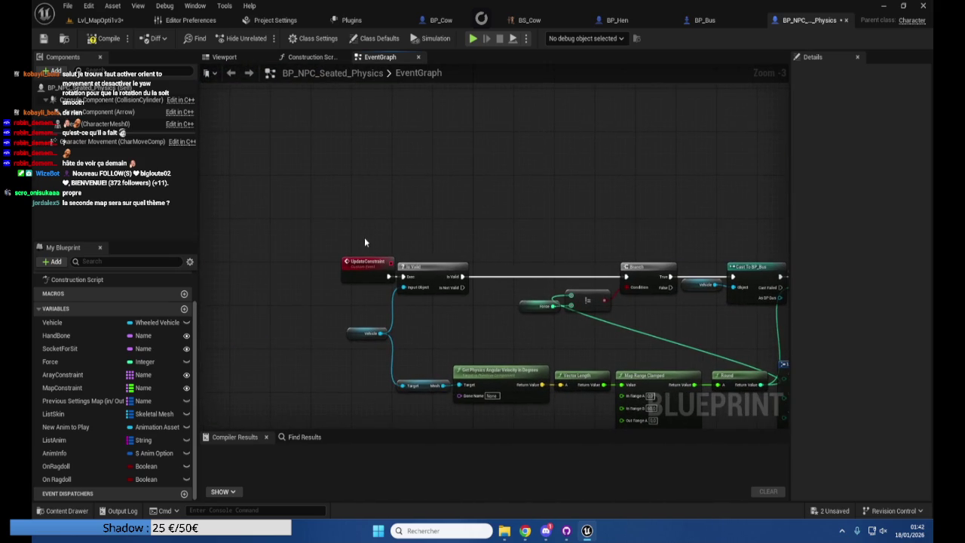
Move the existing Set Timer by Event and its Create Event node up-left
scroll(363, 239, down, 2)
mouse_move(396, 183)
mouse_down()
mouse_move(336, 400)
mouse_move(419, 405)
mouse_up()
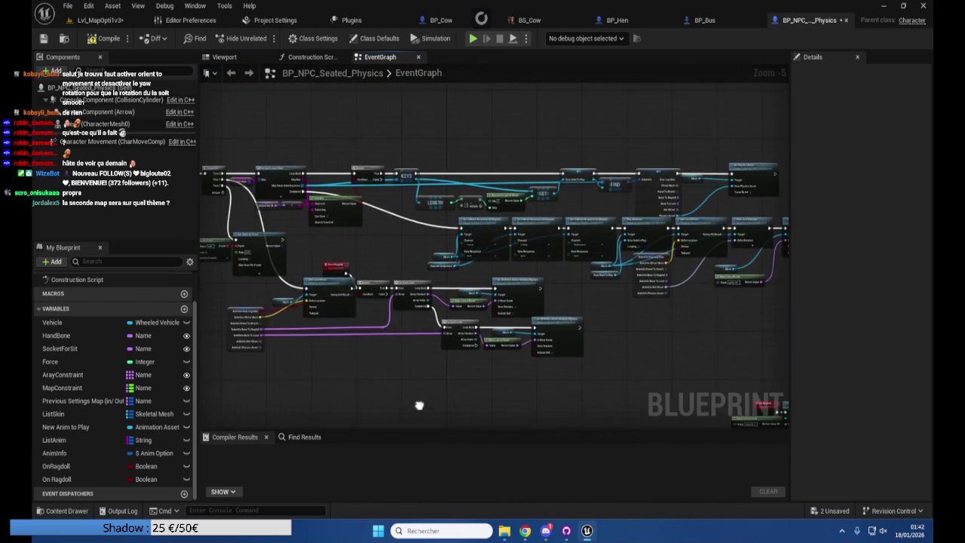
scroll(277, 265, up, 5)
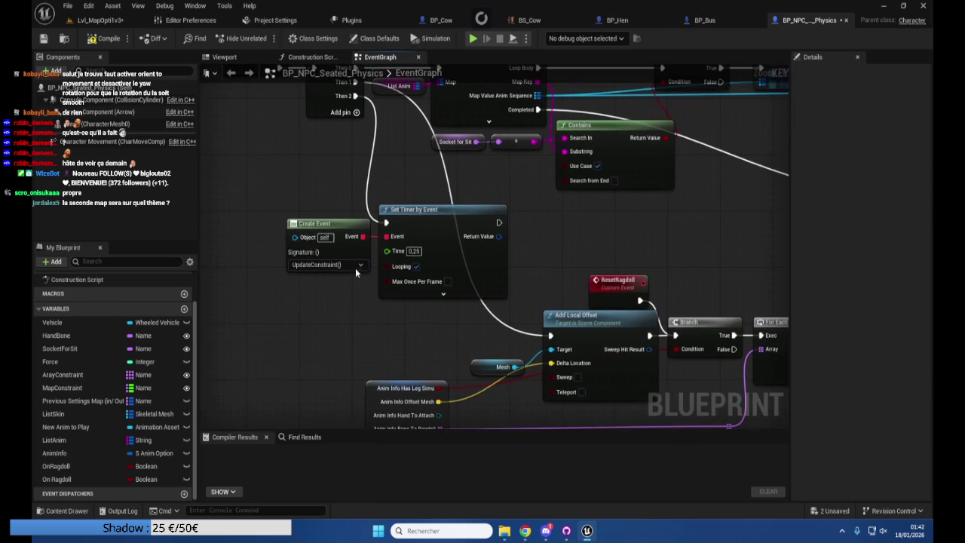
click(407, 232)
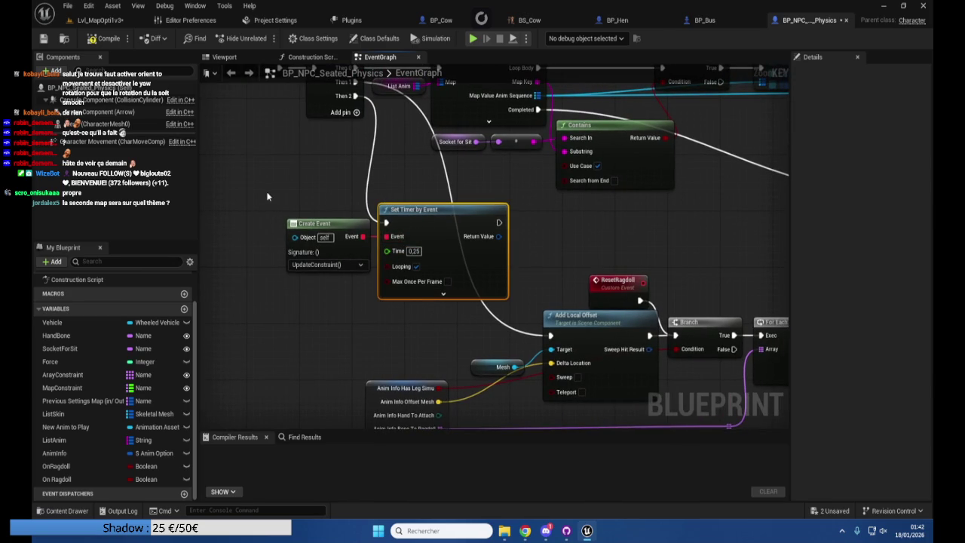
scroll(267, 197, up, 2)
click(355, 235)
shift+click(419, 223)
mouse_move(418, 223)
mouse_down()
mouse_move(272, 167)
mouse_move(290, 166)
mouse_up()
Duplicate the Set Timer by Event below the original and set its Time to 1
click(389, 108)
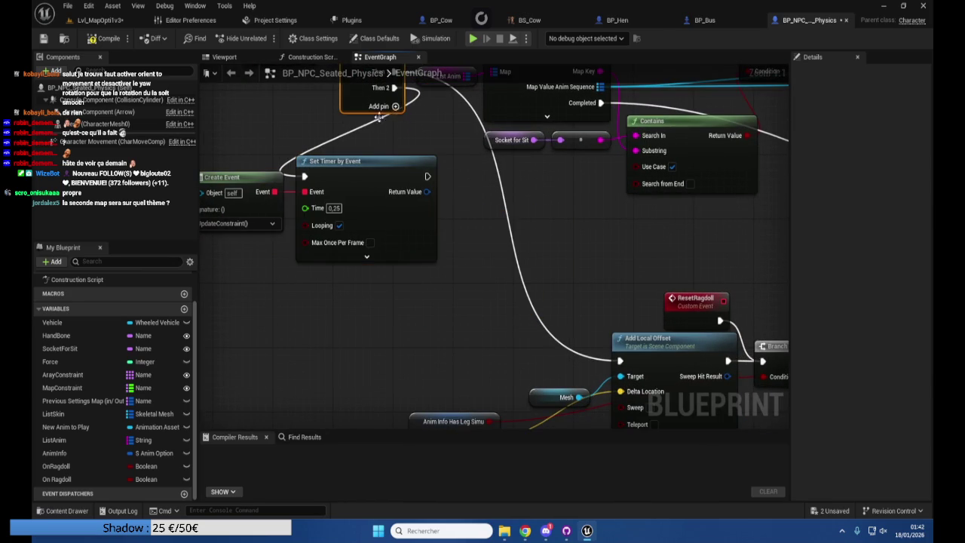
click(408, 194)
key(ctrl+c)
key(ctrl+v)
mouse_move(414, 310)
mouse_down()
mouse_move(396, 296)
mouse_move(482, 162)
mouse_move(464, 129)
mouse_up()
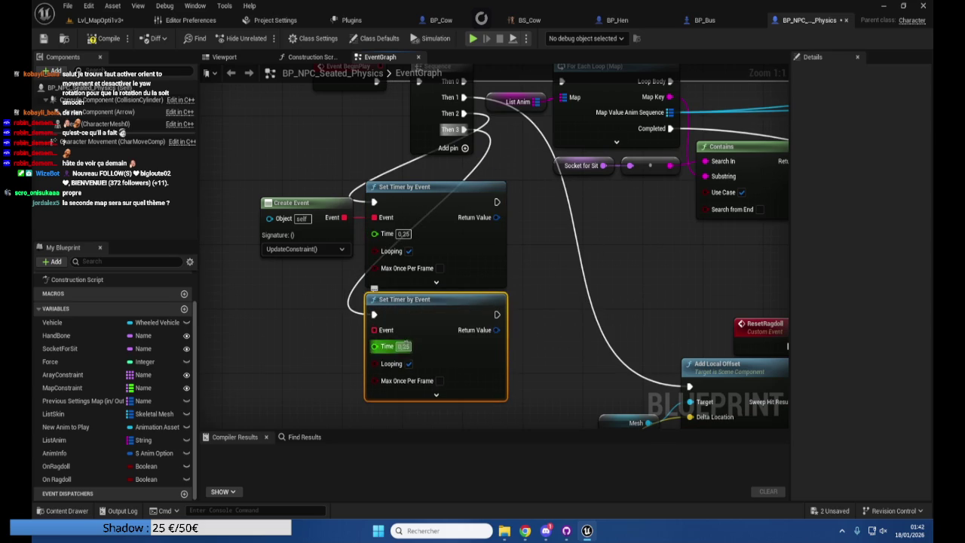
text(1)
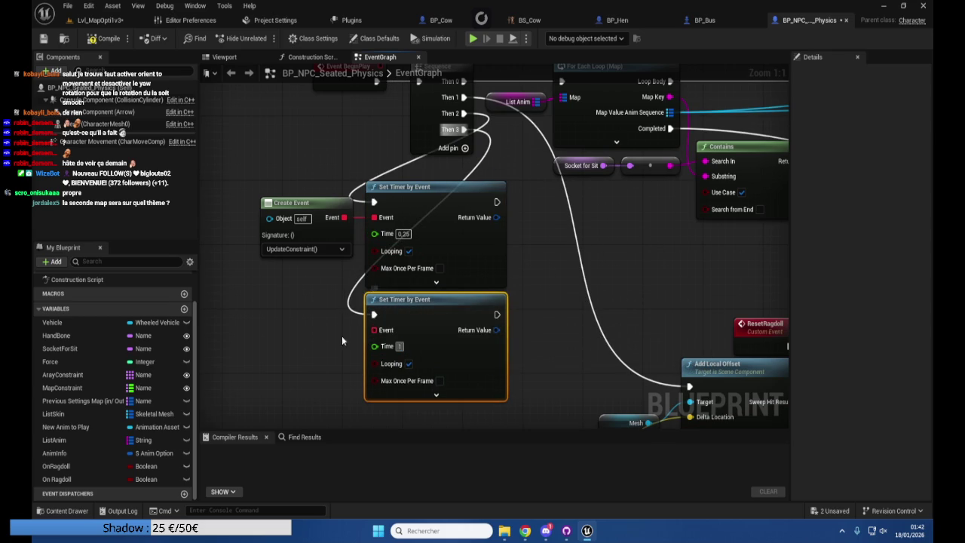
Feed the new timer's Event from a Create Event bound to a newly created matching event
drag(374, 329, 309, 330)
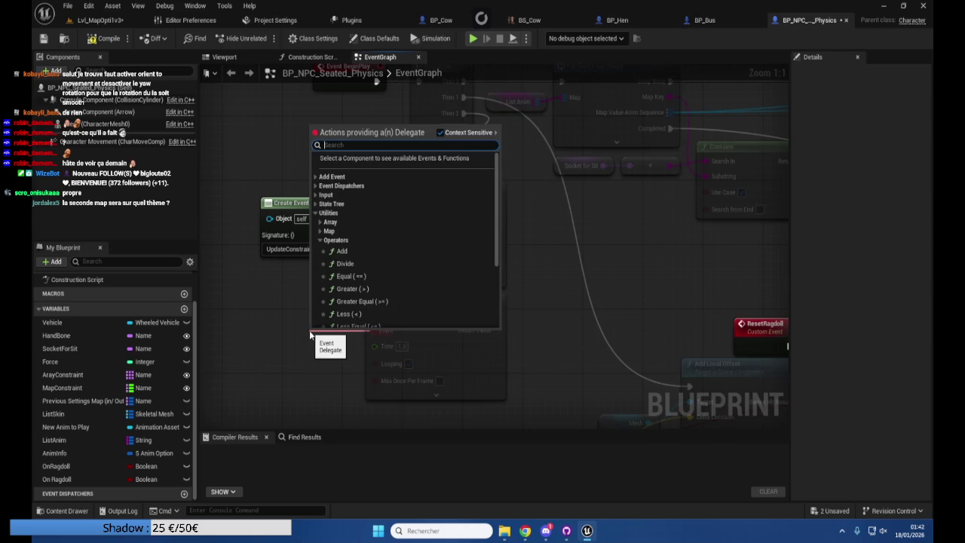
text(create)
key(Return)
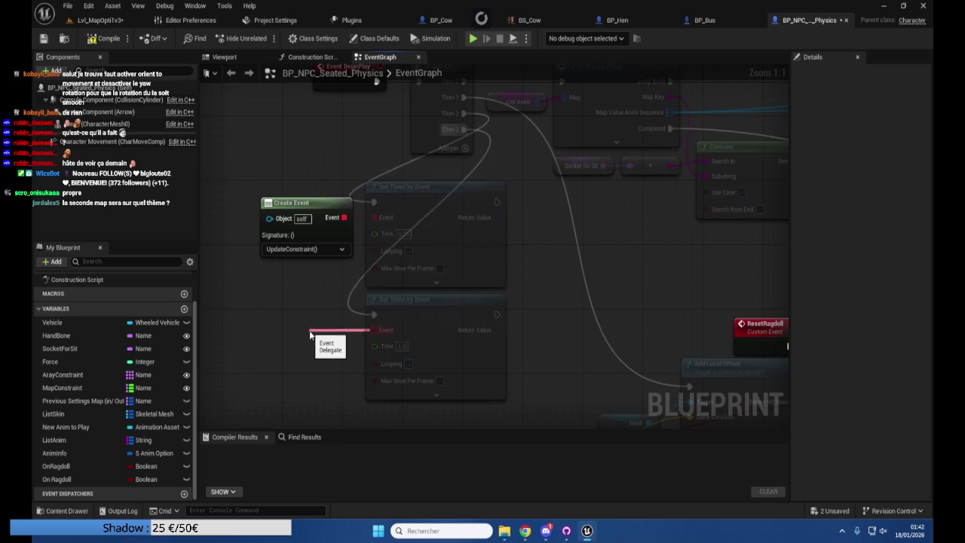
mouse_move(311, 333)
mouse_down()
mouse_move(274, 309)
mouse_move(259, 326)
mouse_up()
click(309, 369)
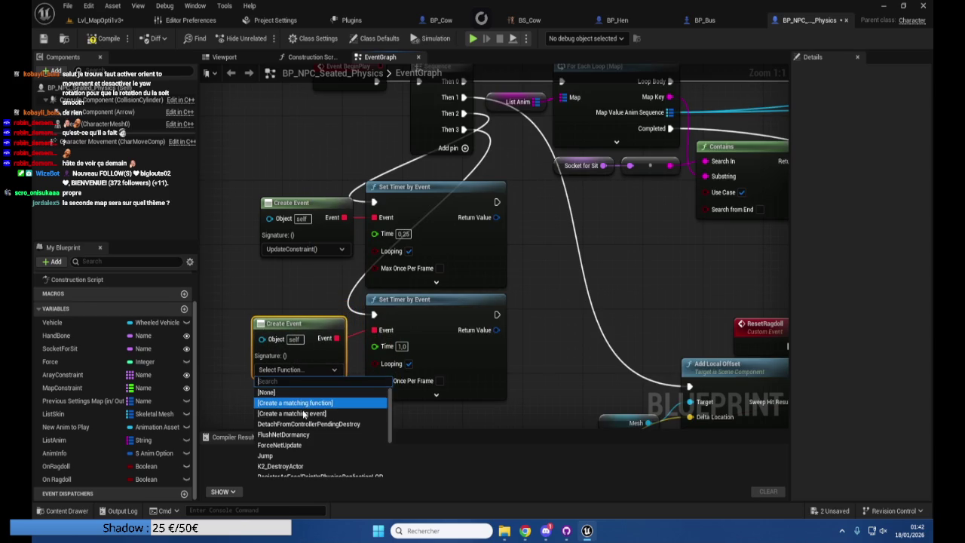
click(302, 409)
click(603, 245)
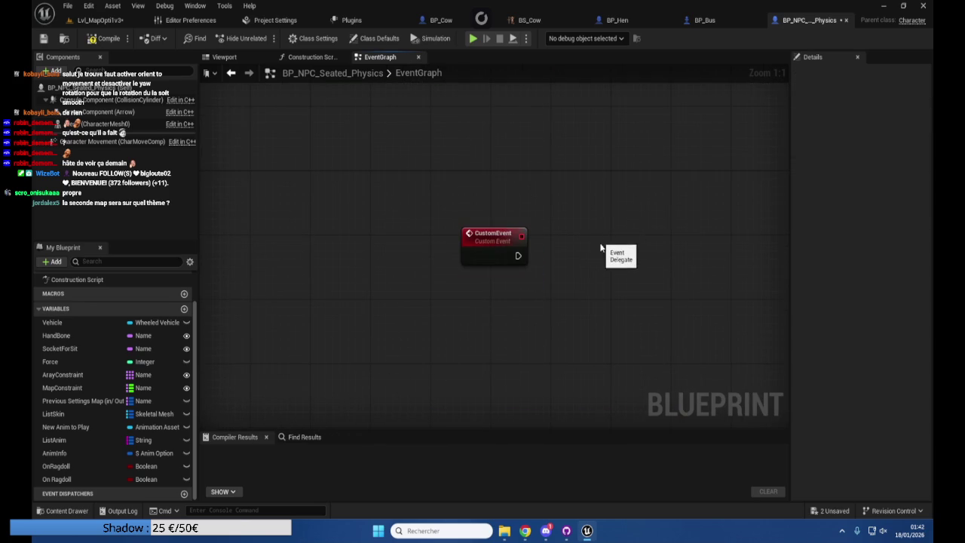
Remove an accidentally pasted timer and rename the new custom event to CheckReset
key(ctrl+v)
key(Delete)
drag(489, 233, 375, 235)
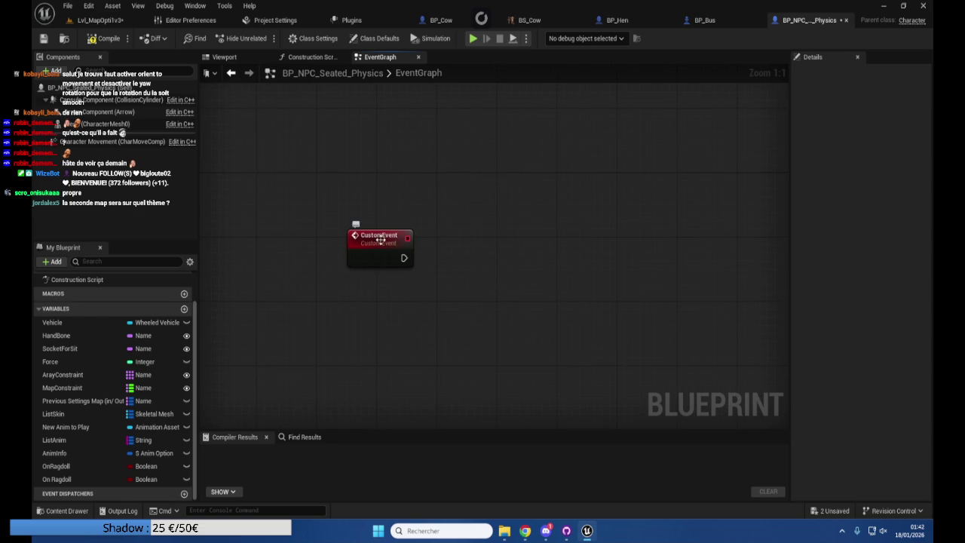
click(376, 235)
click(381, 236)
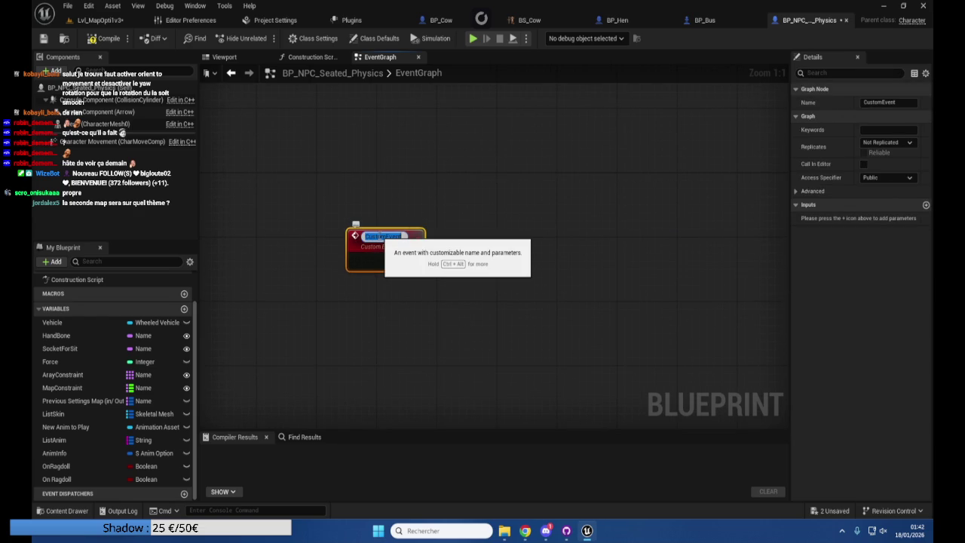
text(Chec)
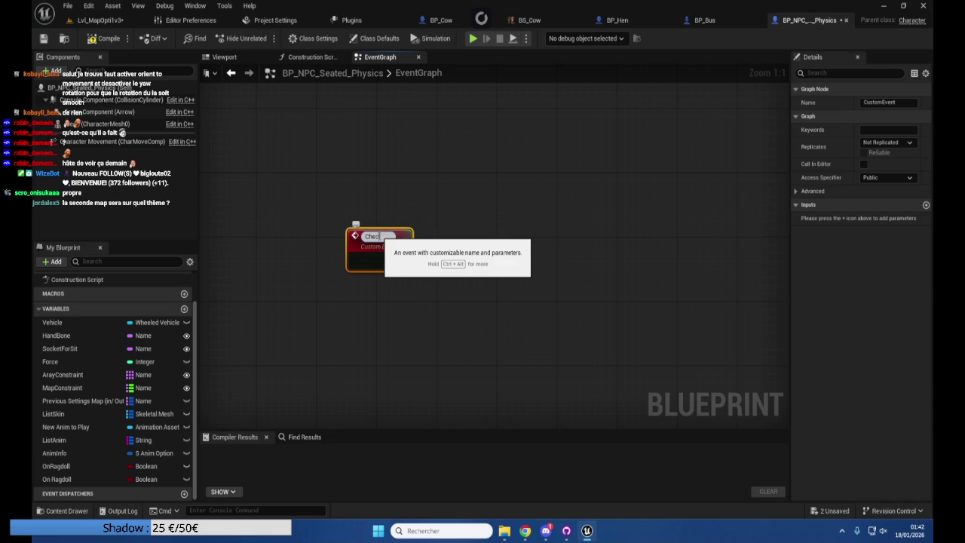
text(kRe)
text(set)
key(Return)
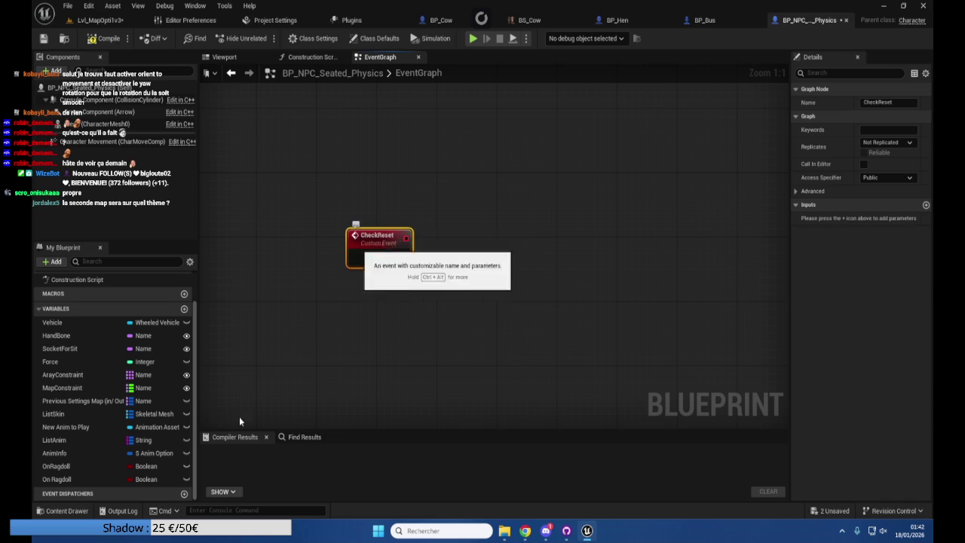
Delete the duplicate 'On Ragdoll' Boolean from My Blueprint, keeping OnRagdoll
click(66, 478)
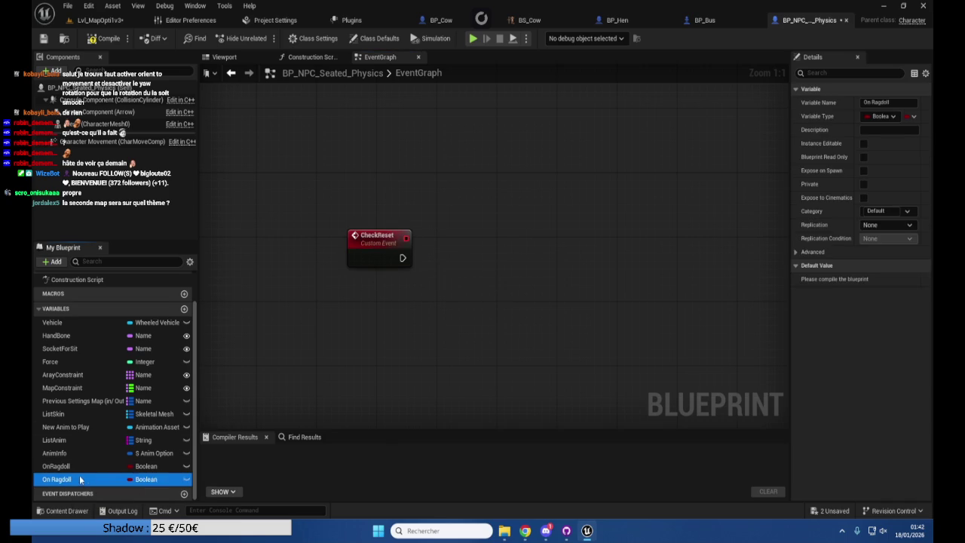
key(Delete)
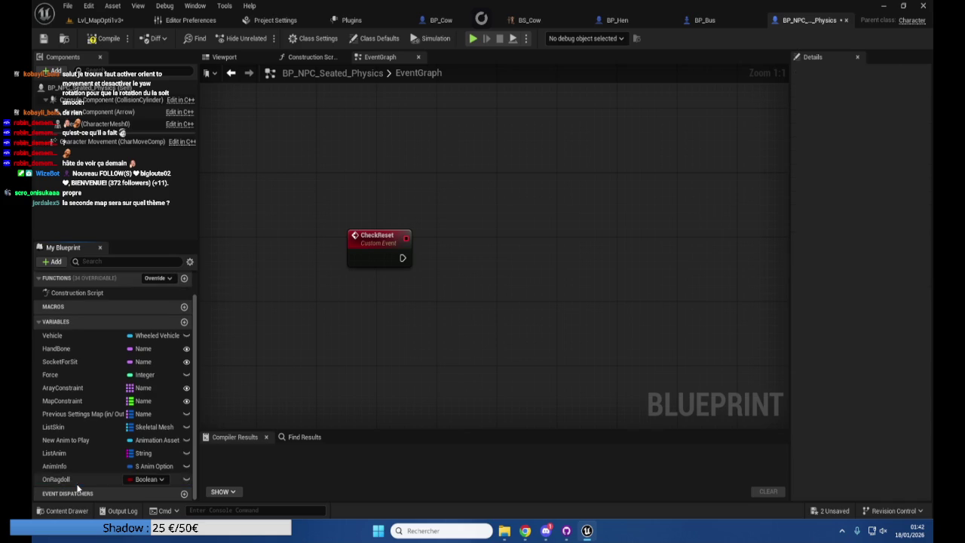
scroll(462, 303, down, 5)
mouse_move(431, 339)
mouse_down()
mouse_move(452, 269)
mouse_move(435, 233)
mouse_move(334, 368)
mouse_move(573, 345)
mouse_up()
mouse_move(622, 317)
mouse_down()
mouse_move(439, 286)
mouse_move(378, 287)
mouse_up()
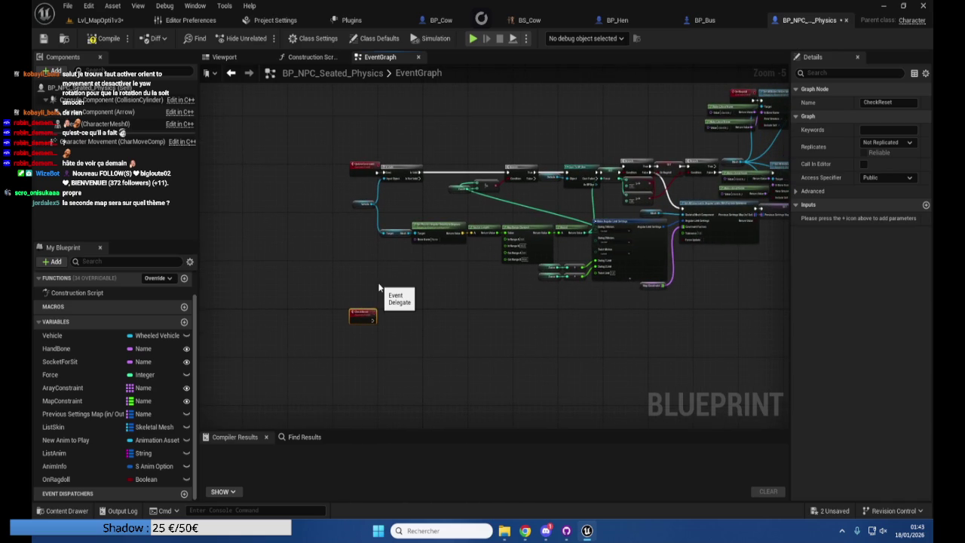
Run the pending autosave immediately with Save Now
scroll(538, 211, up, 4)
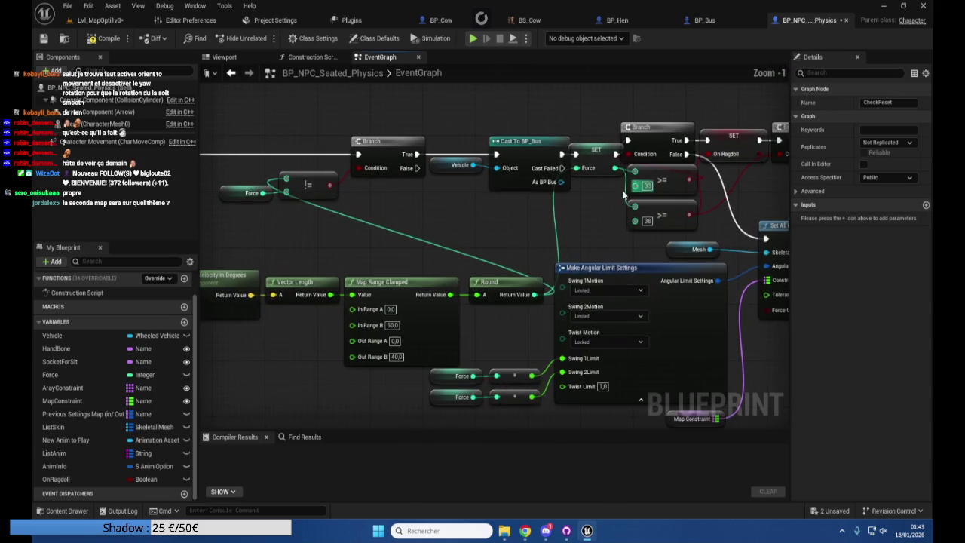
drag(538, 212, 437, 227)
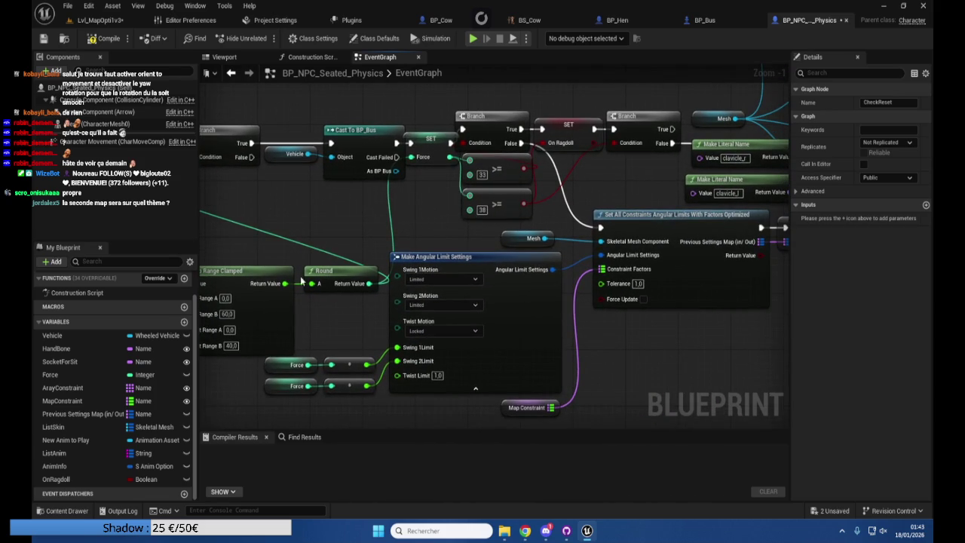
mouse_move(298, 226)
mouse_down()
mouse_move(313, 224)
mouse_move(259, 222)
mouse_up()
scroll(626, 389, down, 2)
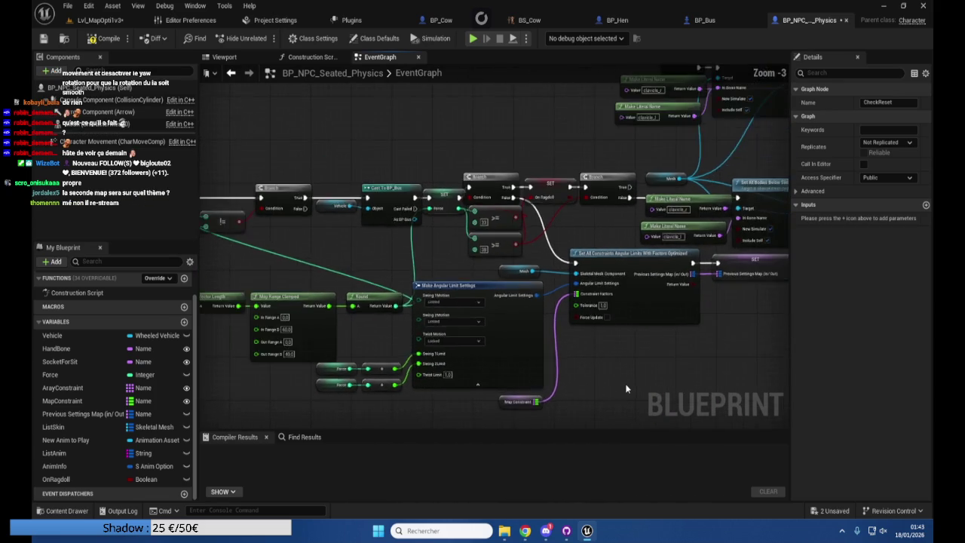
scroll(625, 389, down, 2)
mouse_move(625, 379)
mouse_down()
mouse_move(619, 361)
mouse_move(633, 300)
mouse_move(586, 312)
mouse_move(573, 252)
mouse_move(550, 260)
mouse_move(572, 287)
mouse_move(674, 311)
mouse_up()
scroll(604, 247, up, 2)
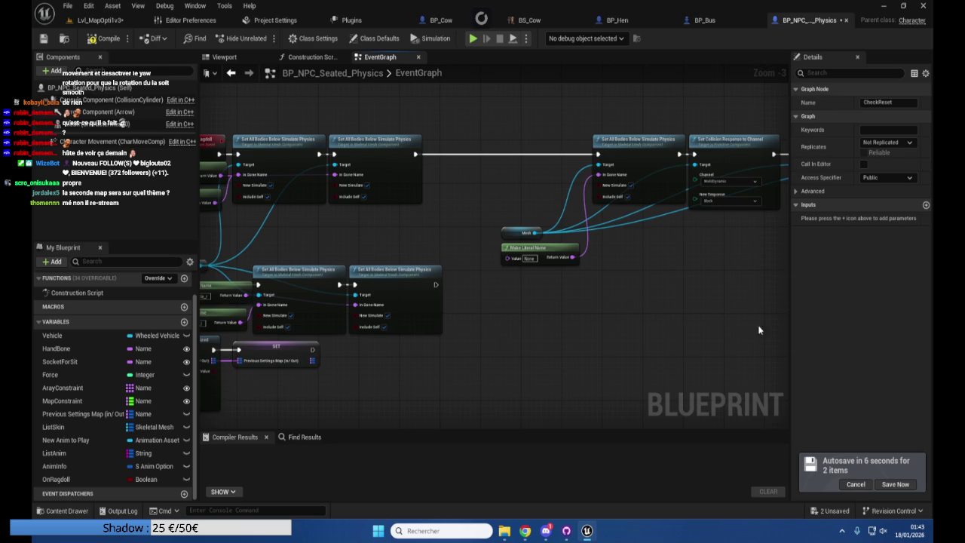
click(902, 488)
Inspect the SET On Ragdoll and Branch nodes, then return to the CheckReset event
mouse_move(654, 304)
mouse_down()
mouse_move(614, 282)
mouse_move(497, 295)
mouse_move(447, 332)
mouse_up()
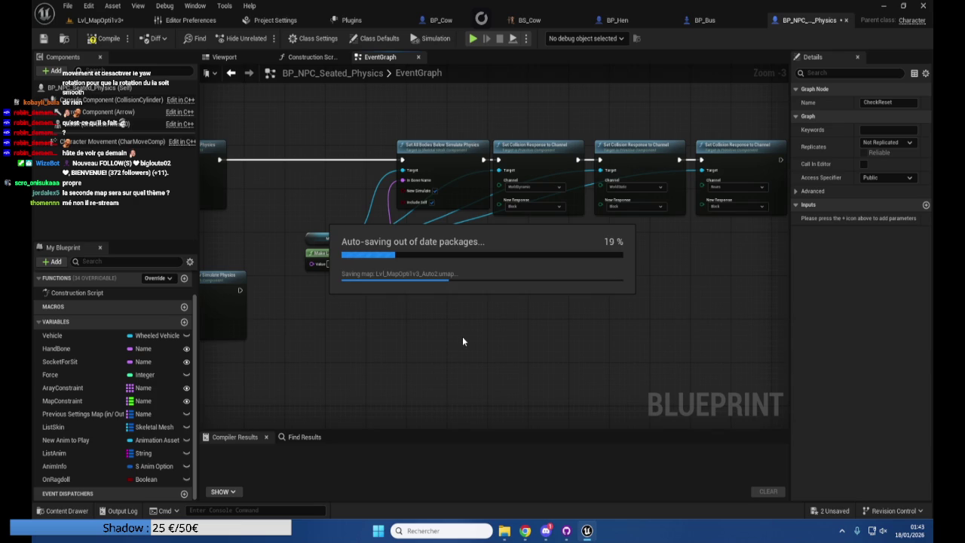
mouse_move(467, 338)
mouse_down()
mouse_move(351, 351)
mouse_move(621, 346)
mouse_up()
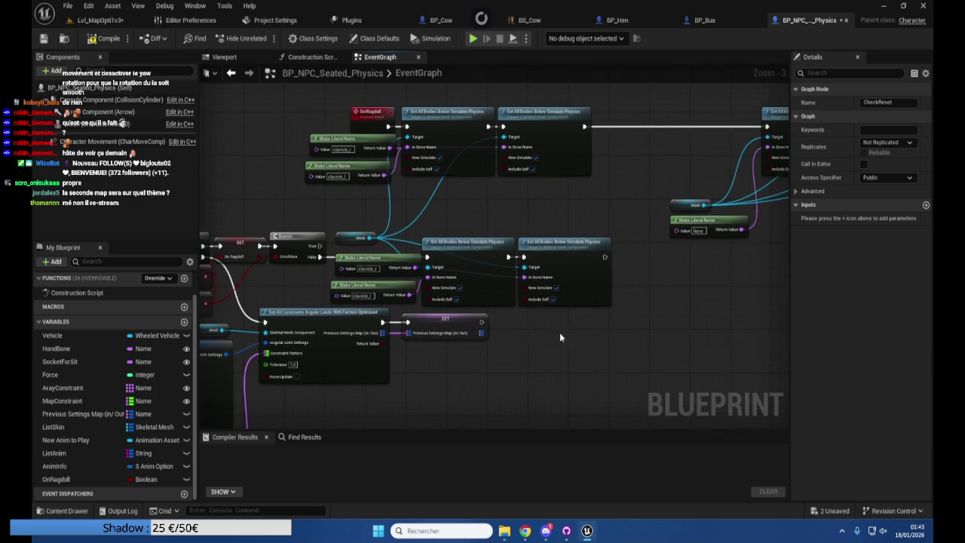
right_click(504, 129)
drag(325, 211, 739, 106)
mouse_move(334, 344)
mouse_down()
mouse_move(374, 327)
mouse_move(312, 364)
mouse_move(630, 374)
mouse_move(578, 359)
mouse_move(308, 411)
mouse_move(351, 407)
mouse_up()
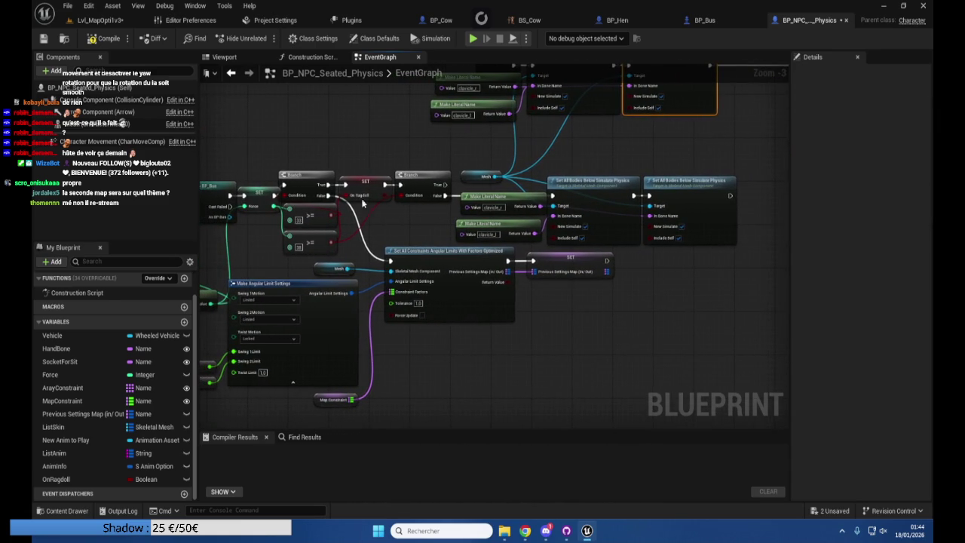
scroll(365, 170, up, 3)
click(367, 188)
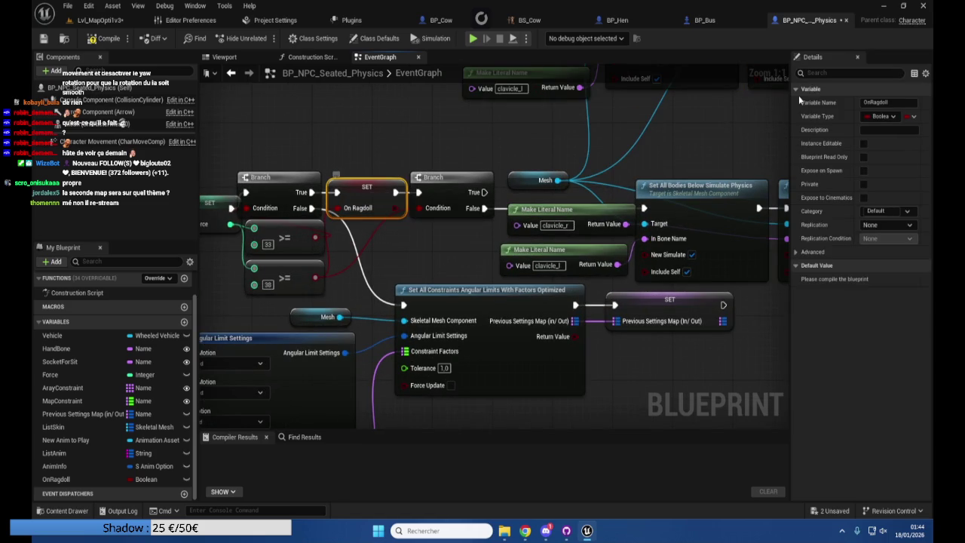
scroll(369, 301, down, 4)
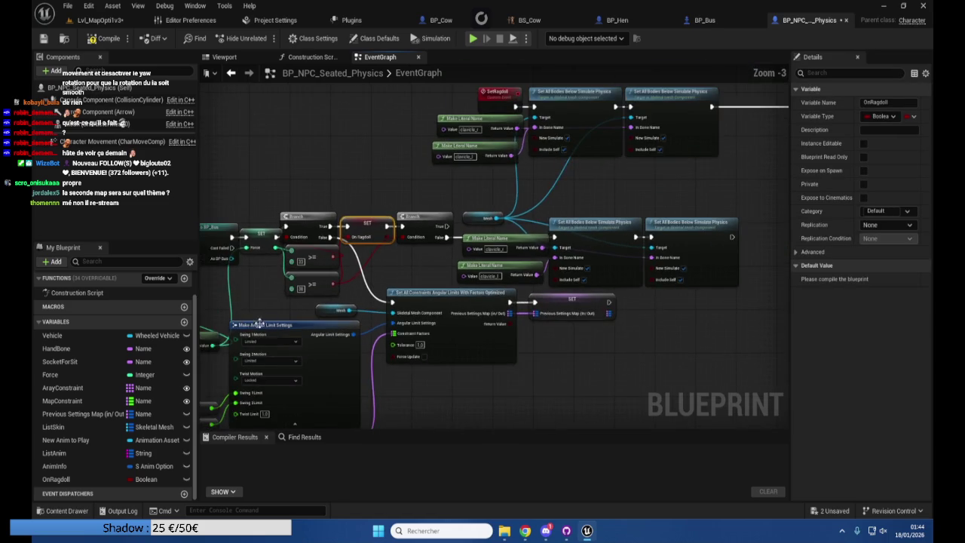
mouse_move(336, 322)
mouse_down()
mouse_move(473, 280)
mouse_move(605, 258)
mouse_move(379, 272)
mouse_move(283, 369)
mouse_move(378, 355)
mouse_move(372, 330)
mouse_move(471, 278)
mouse_up()
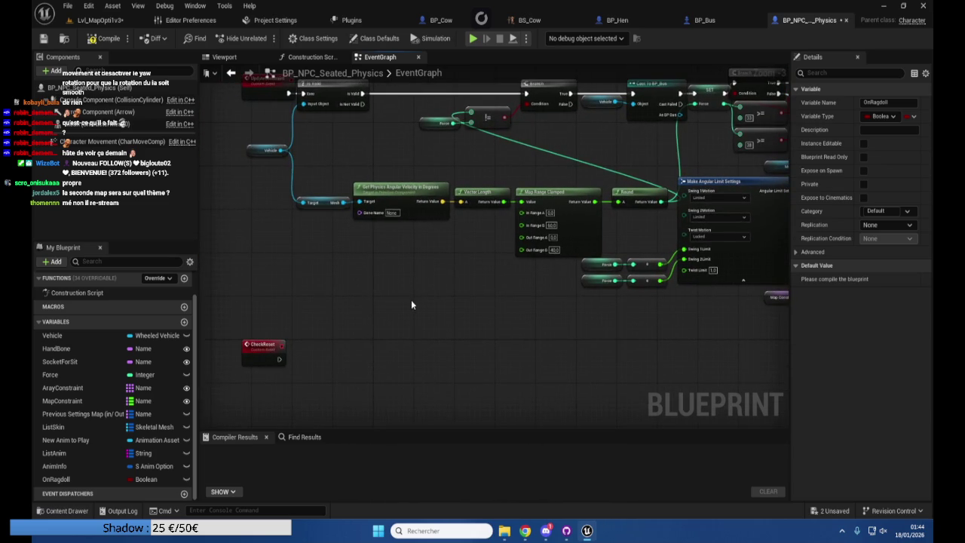
drag(372, 292, 373, 283)
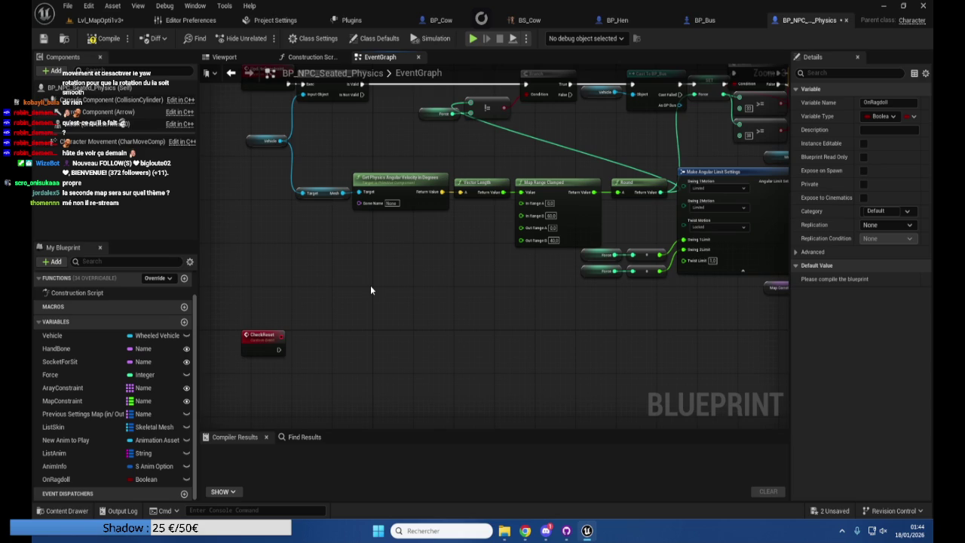
scroll(313, 316, up, 2)
scroll(310, 321, down, 2)
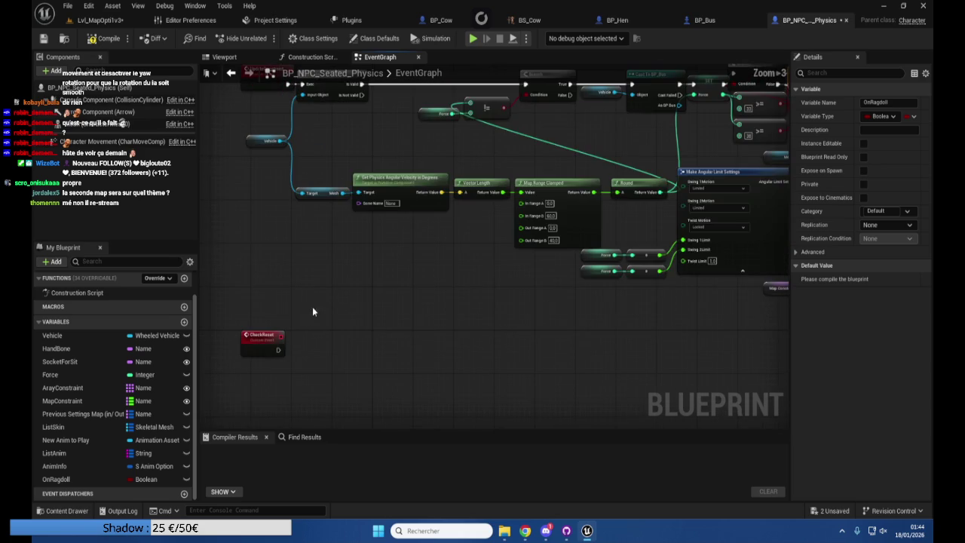
Add a Reset Ragdoll call wired from CheckReset's exec pin via the 'reset' search
drag(278, 350, 308, 350)
text(reset)
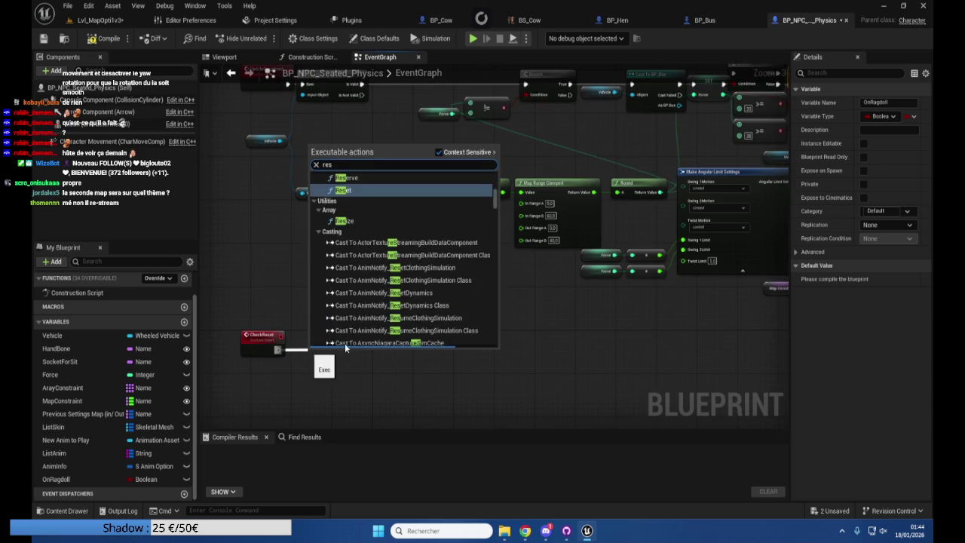
scroll(388, 240, up, 5)
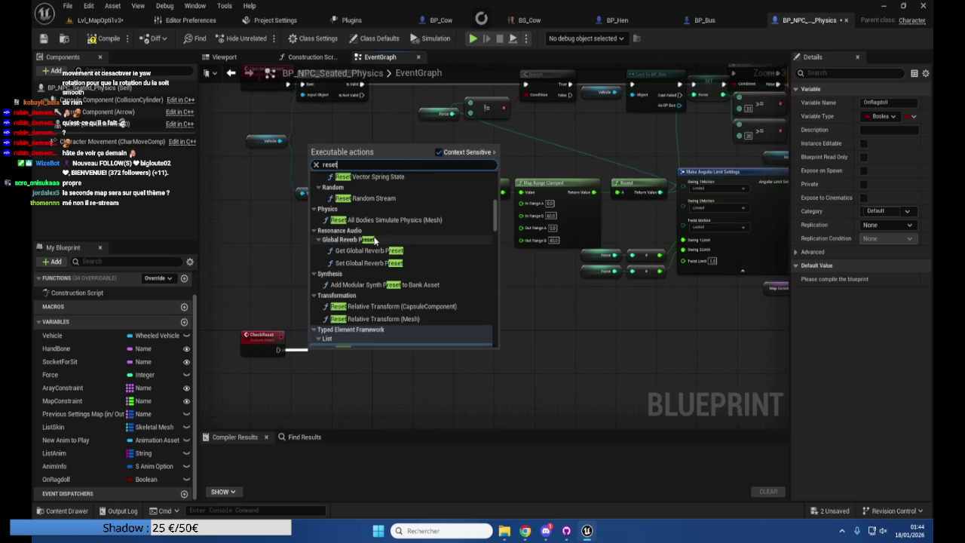
scroll(375, 239, up, 10)
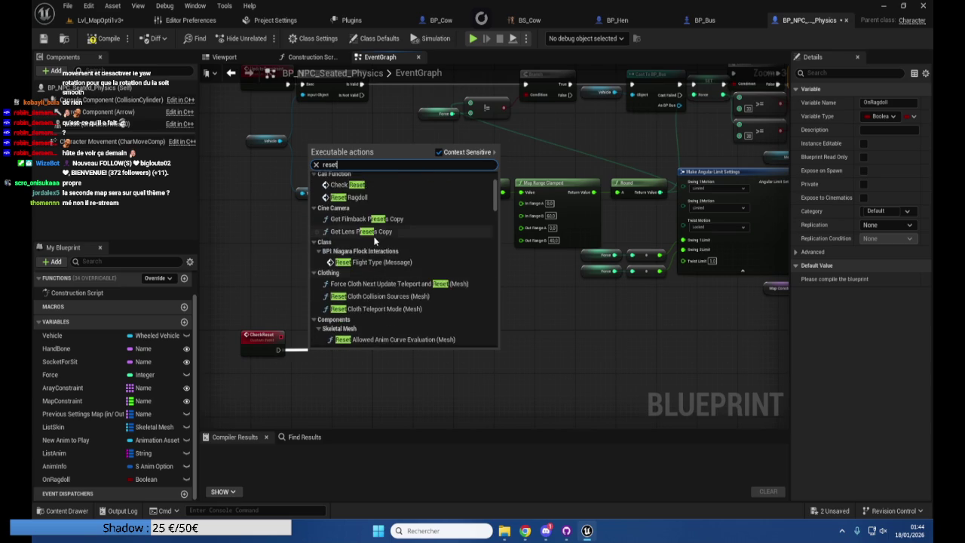
scroll(374, 240, up, 5)
click(377, 256)
drag(339, 351, 324, 335)
mouse_move(403, 332)
mouse_down()
mouse_move(354, 346)
mouse_move(410, 360)
mouse_up()
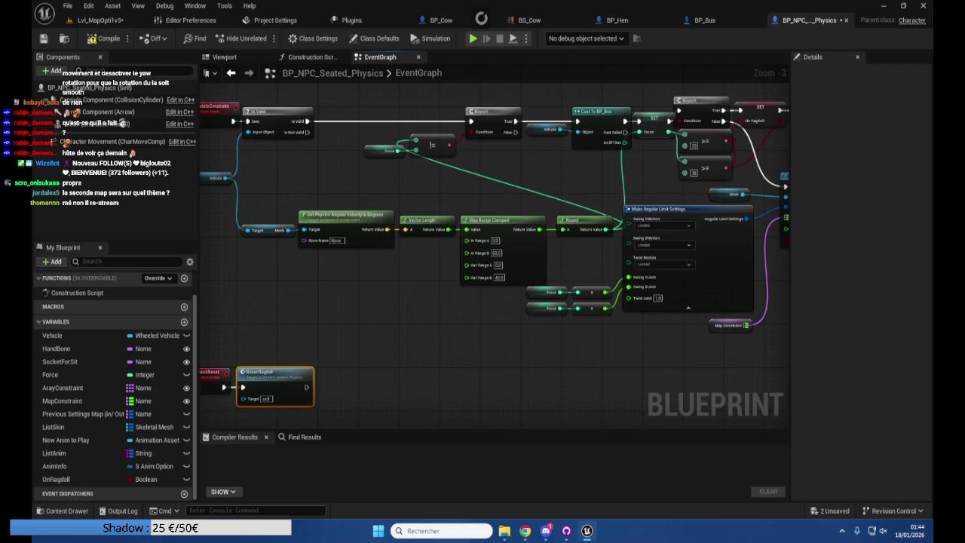
Briefly switch to Discord and then back to the blueprint editor
click(548, 531)
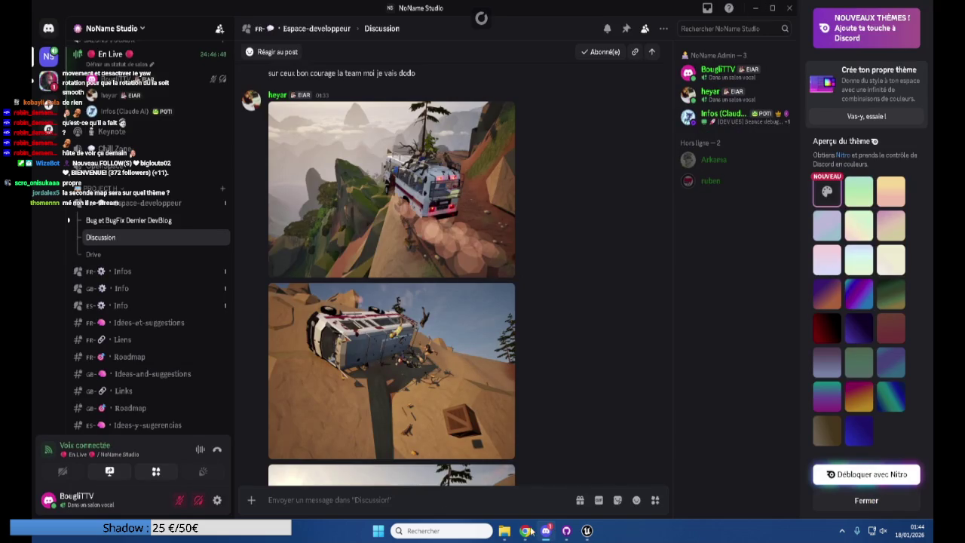
scroll(175, 389, up, 4)
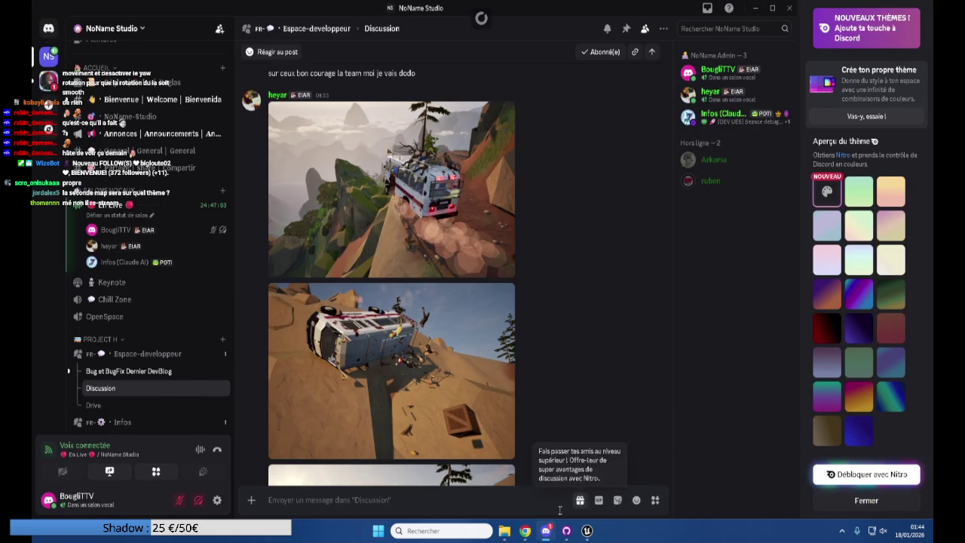
click(546, 531)
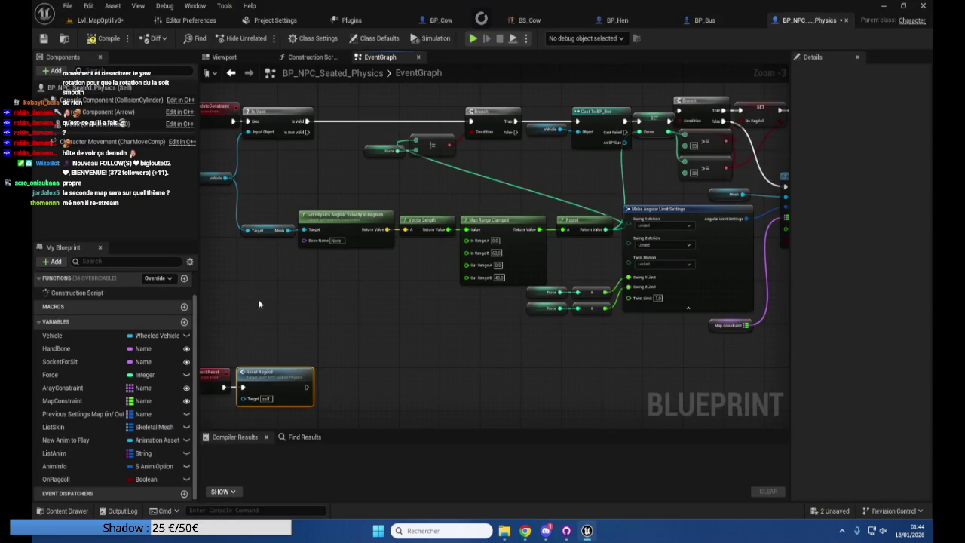
Make room beside Reset Ragdoll and delete an unwanted Set OnRagdoll node
drag(260, 304, 301, 295)
drag(310, 366, 348, 362)
mouse_move(56, 479)
mouse_down()
mouse_move(271, 380)
mouse_move(300, 383)
mouse_move(288, 392)
mouse_up()
click(324, 366)
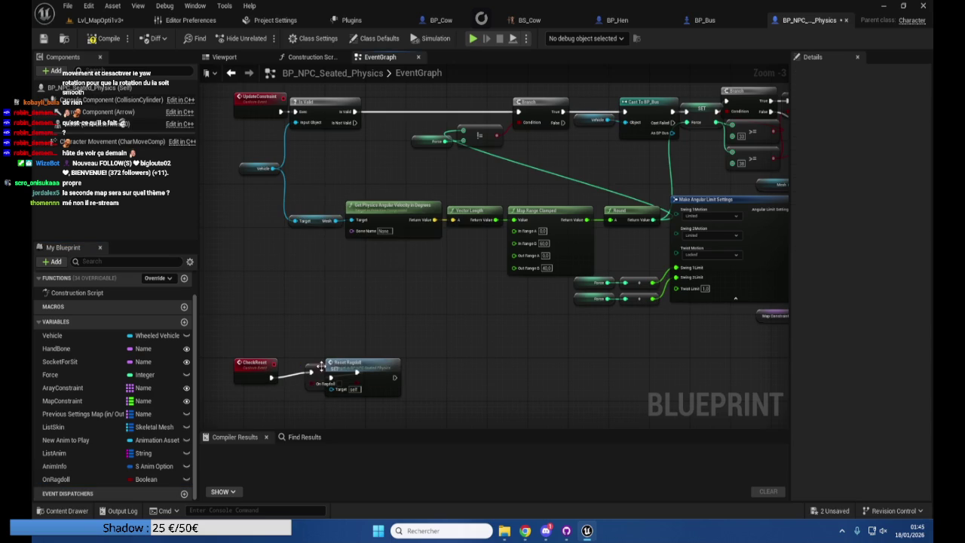
click(321, 366)
key(Delete)
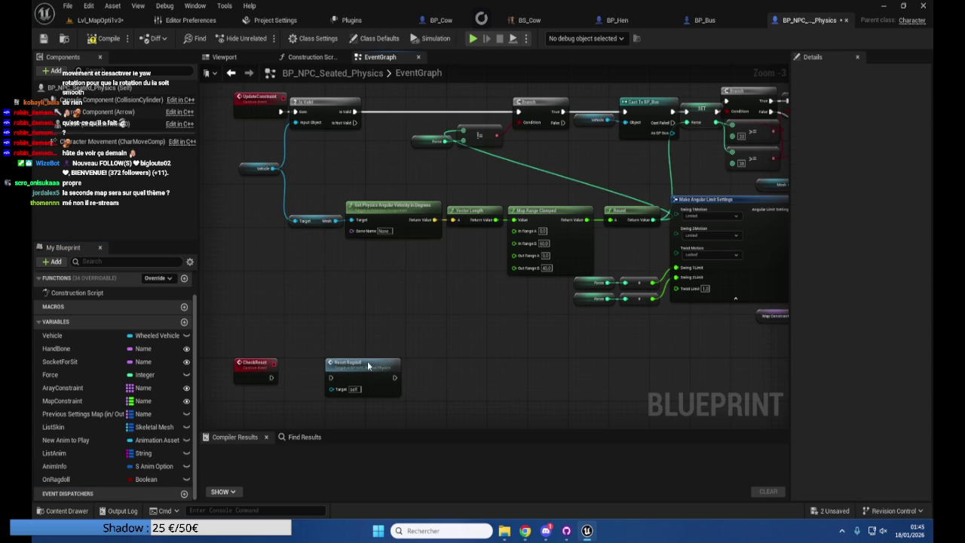
drag(362, 364, 392, 358)
Add an OnRagdoll getter and convert it to a branch beside CheckReset
drag(56, 480, 281, 405)
click(312, 420)
right_click(315, 403)
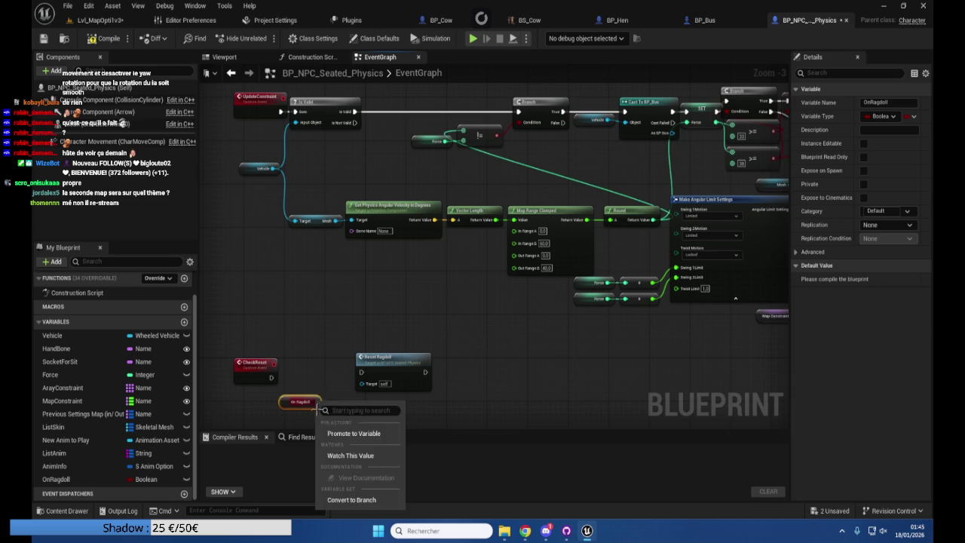
click(344, 500)
mouse_move(312, 411)
mouse_down()
mouse_move(312, 379)
mouse_move(283, 376)
mouse_move(362, 374)
mouse_move(359, 384)
mouse_up()
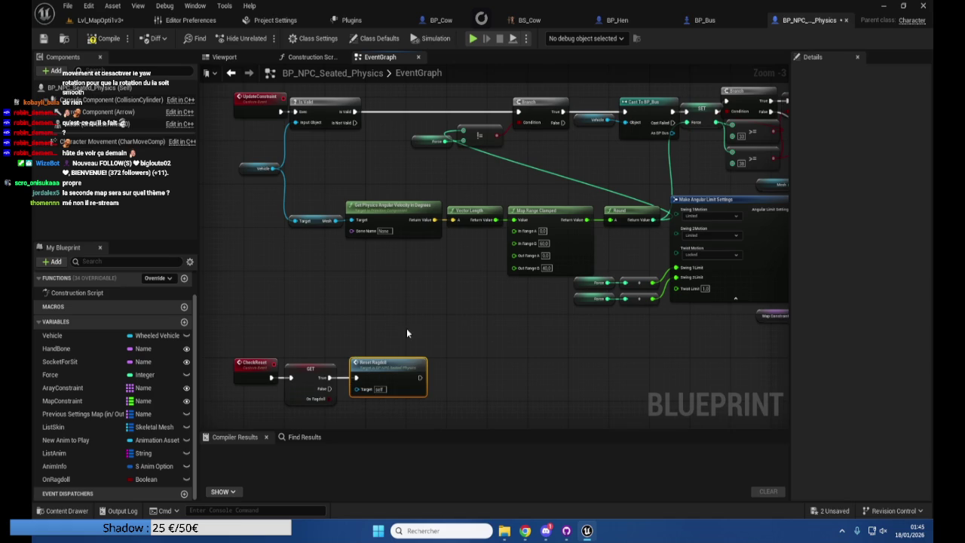
Position the OnRagdoll branch between CheckReset and Reset Ragdoll and open its True output's options
mouse_move(403, 287)
mouse_down()
mouse_move(339, 297)
mouse_move(349, 295)
mouse_move(349, 308)
mouse_move(320, 333)
mouse_up()
mouse_move(256, 311)
mouse_down()
mouse_move(355, 280)
mouse_move(369, 286)
mouse_up()
click(374, 303)
drag(360, 340, 423, 300)
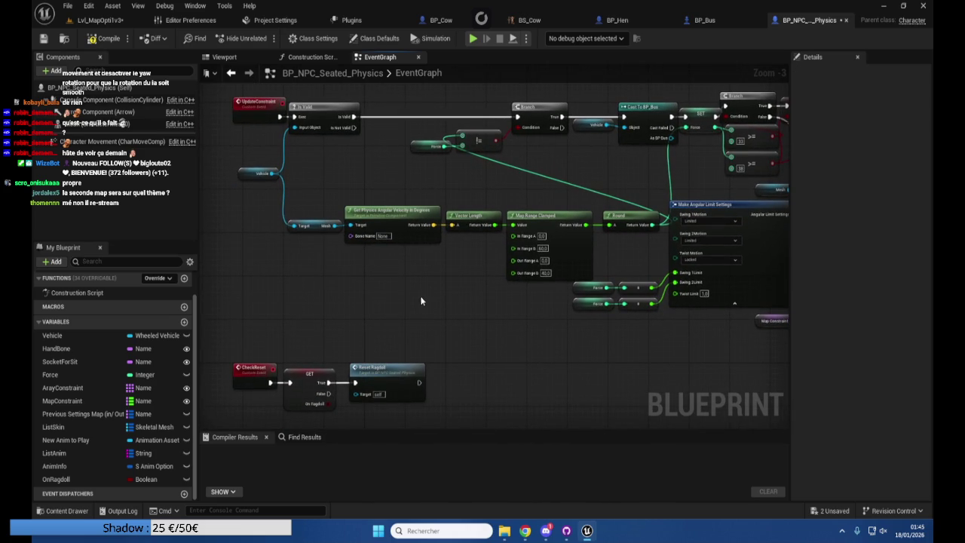
drag(395, 295, 403, 269)
click(323, 338)
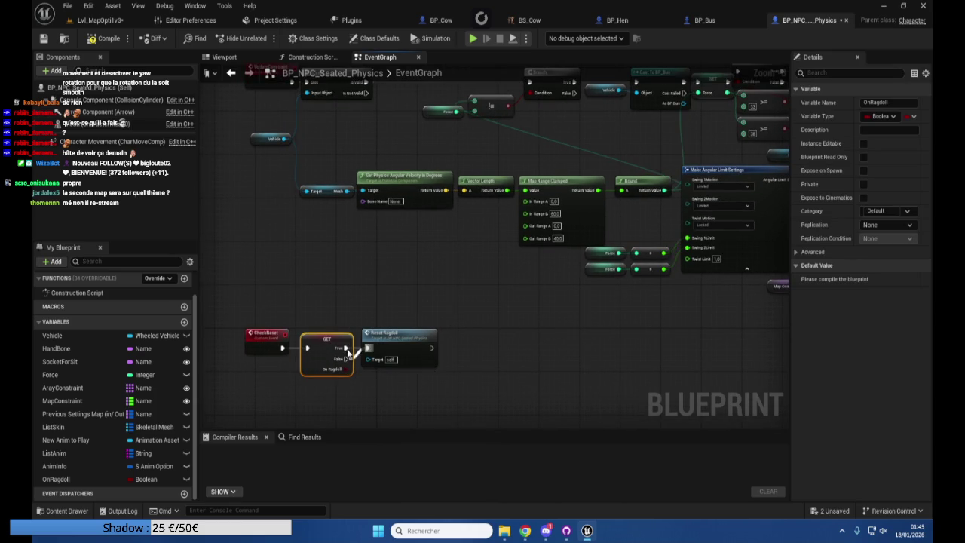
right_click(346, 354)
Unlink Reset Ragdoll from the True pin, compile and save, and return to Lvl_MapOpti1v3
click(377, 381)
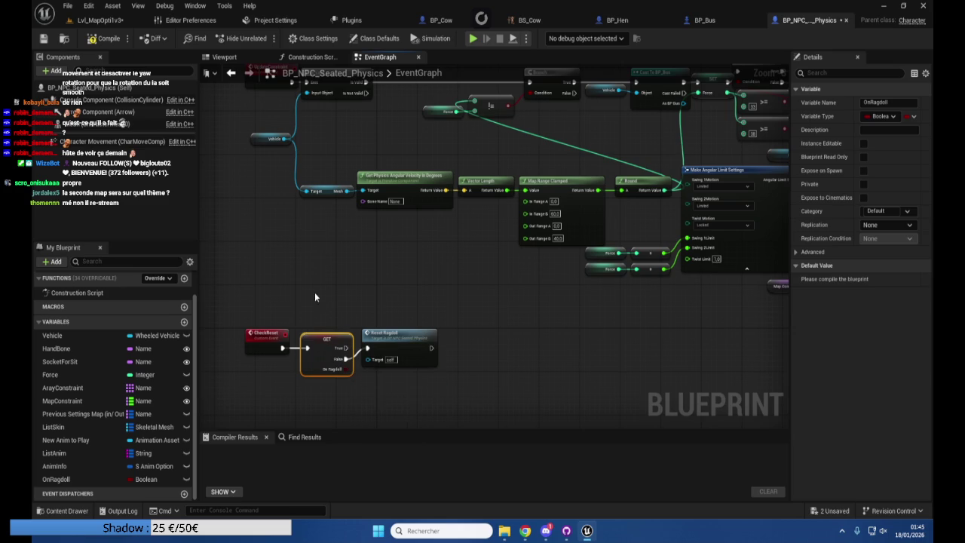
drag(389, 339, 387, 349)
scroll(387, 349, down, 5)
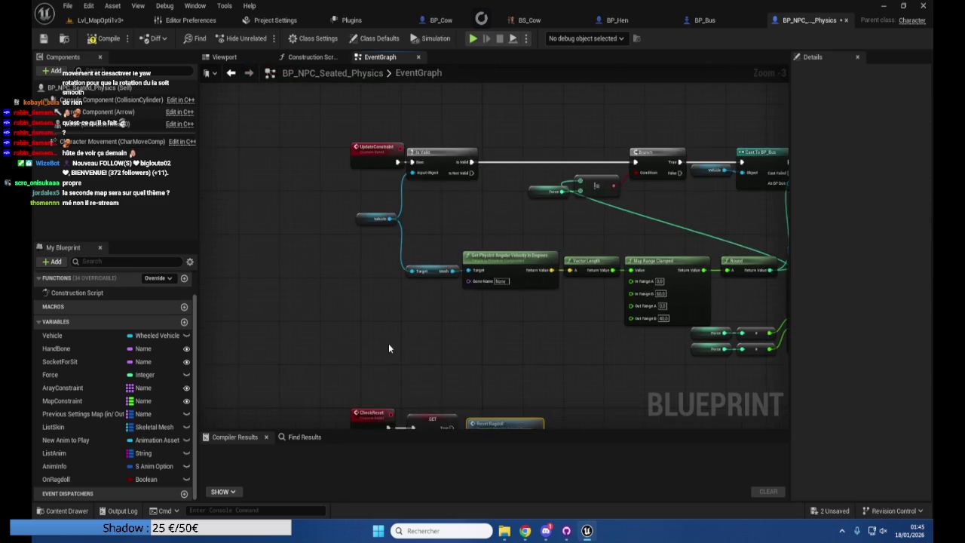
scroll(260, 149, up, 2)
scroll(260, 148, up, 3)
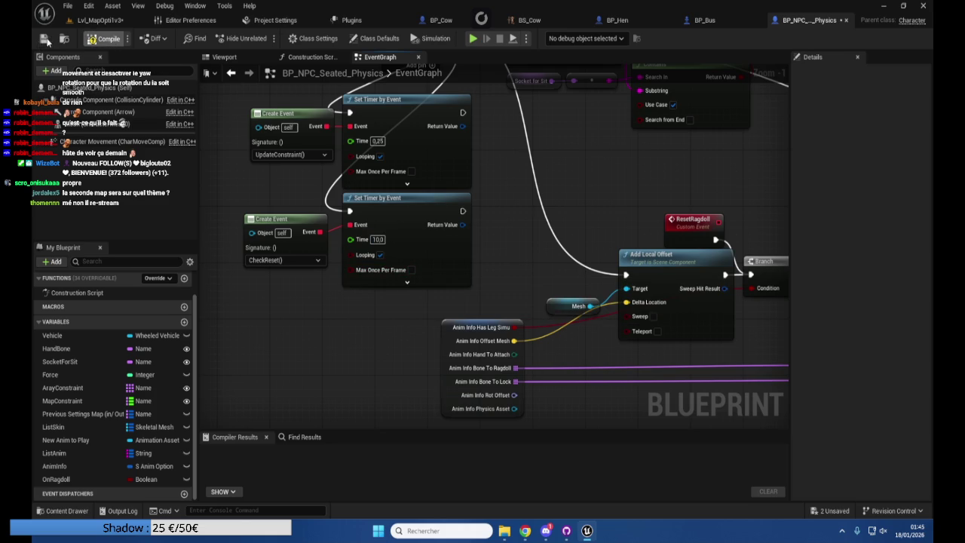
click(44, 38)
click(100, 20)
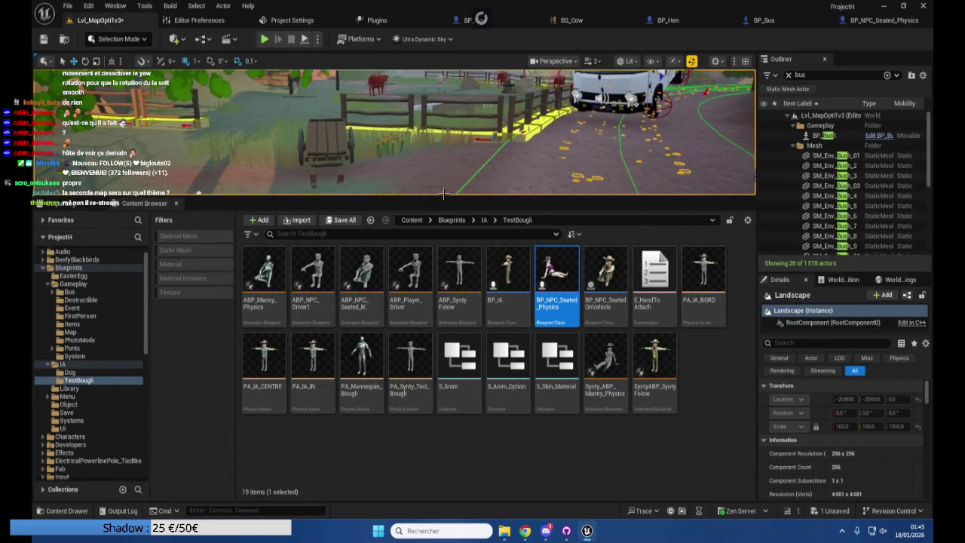
Enlarge the level viewport and fly through the mountain tunnel to the forest road
drag(447, 198, 437, 455)
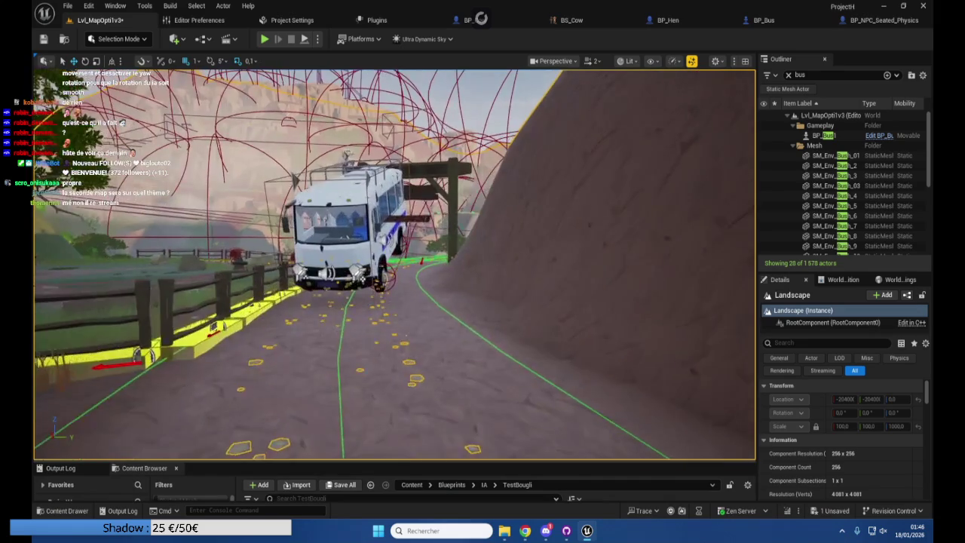
scroll(394, 264, up, 2)
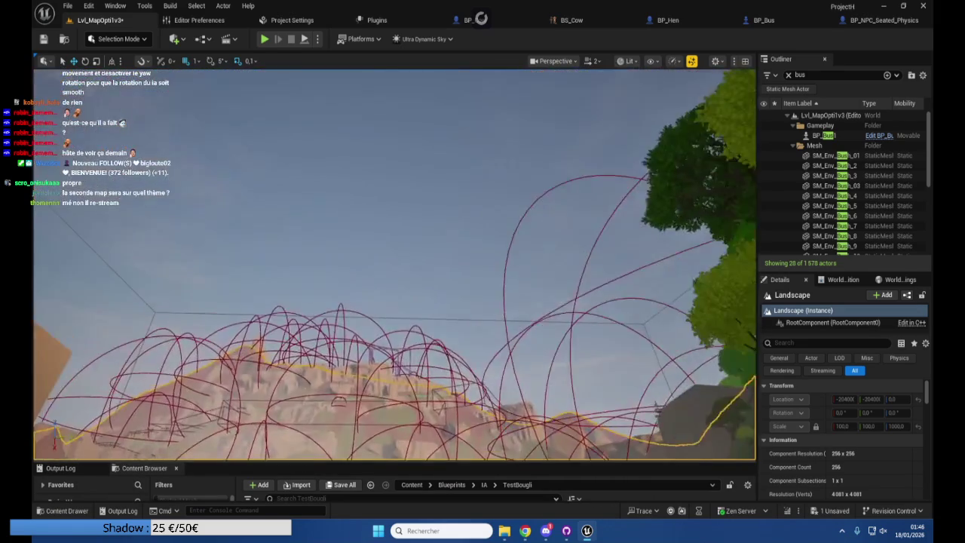
scroll(394, 264, up, 2)
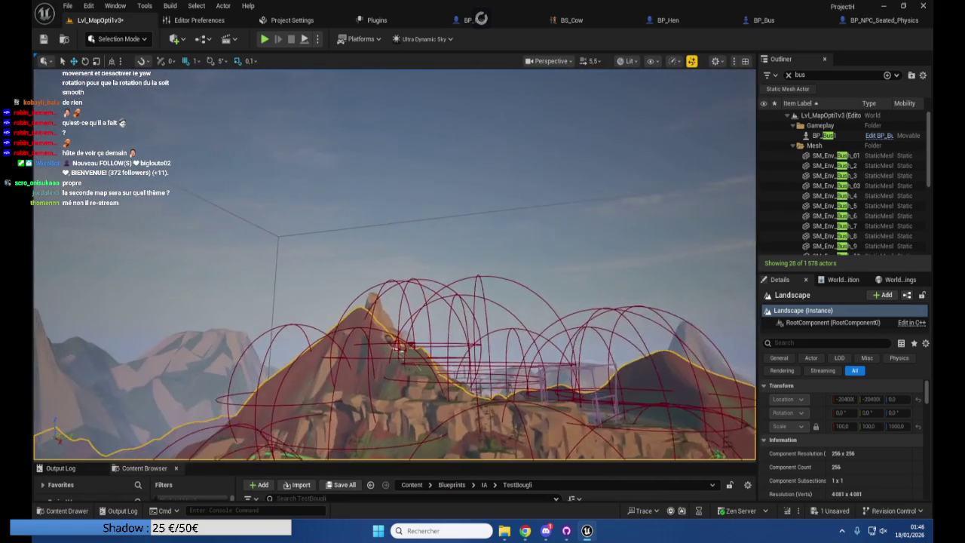
key(w)
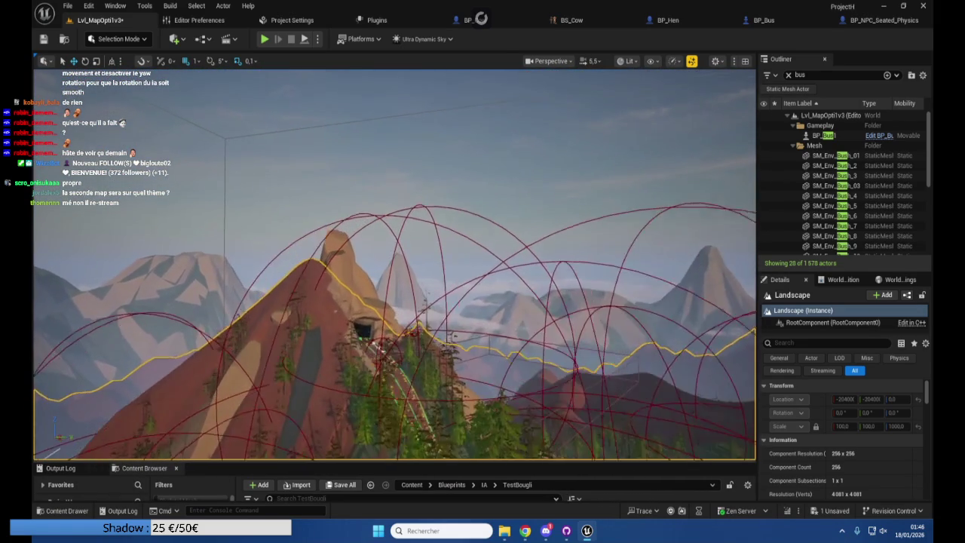
key(w)
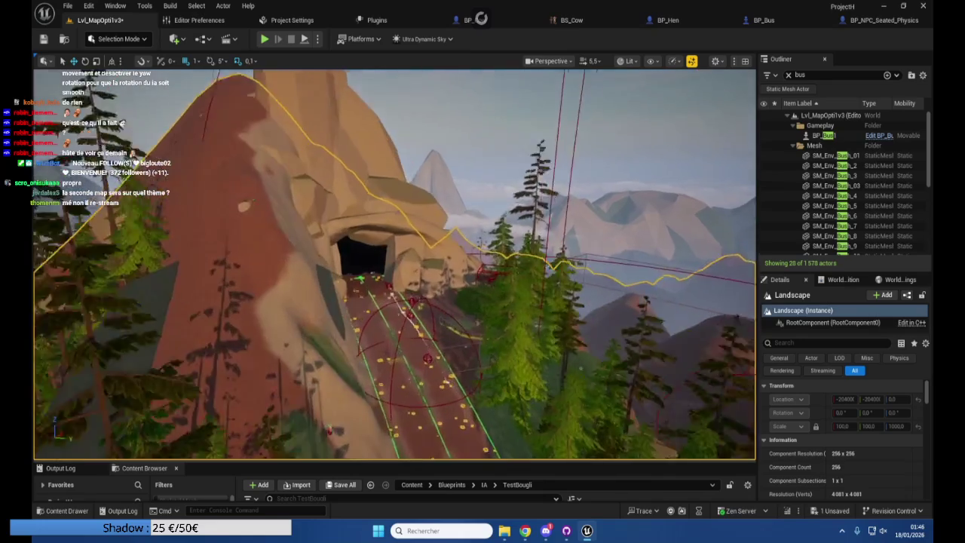
key(w)
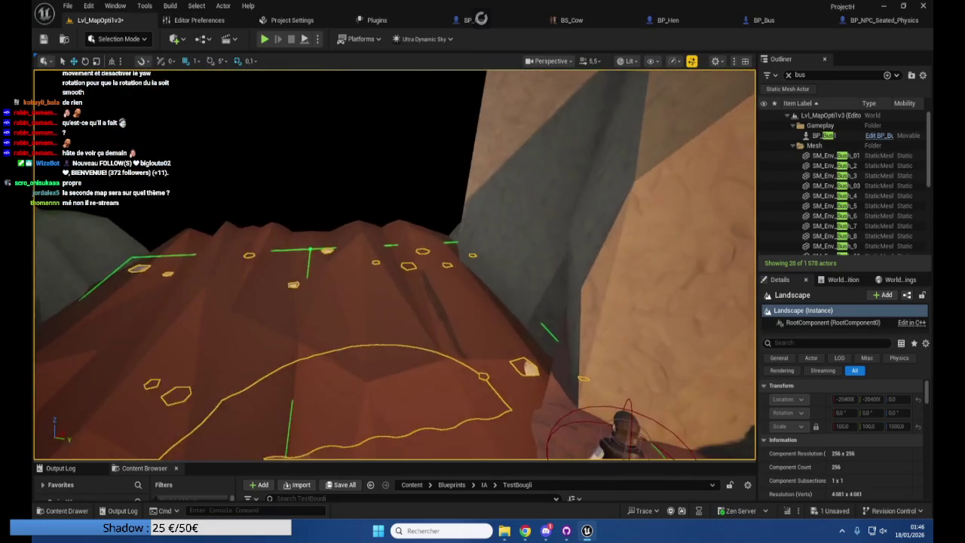
key(w)
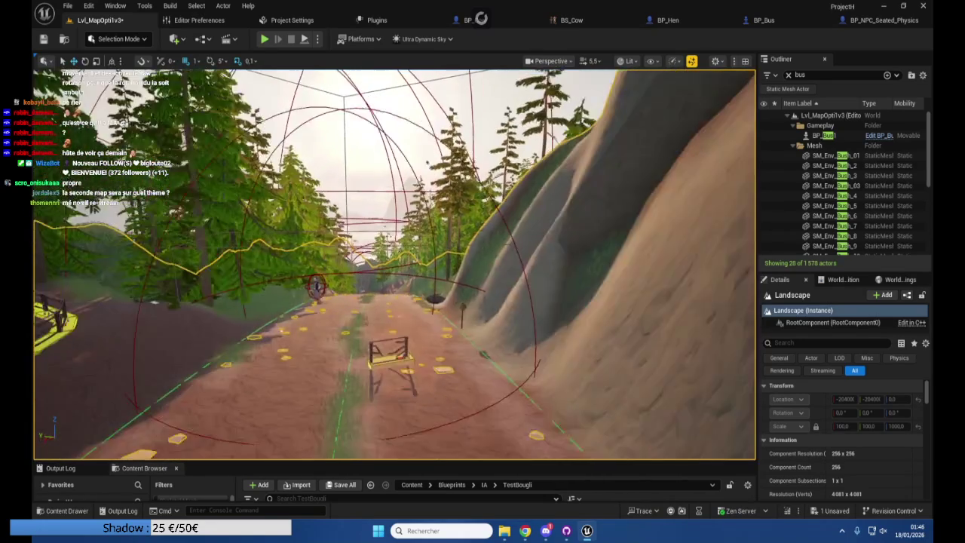
key(w)
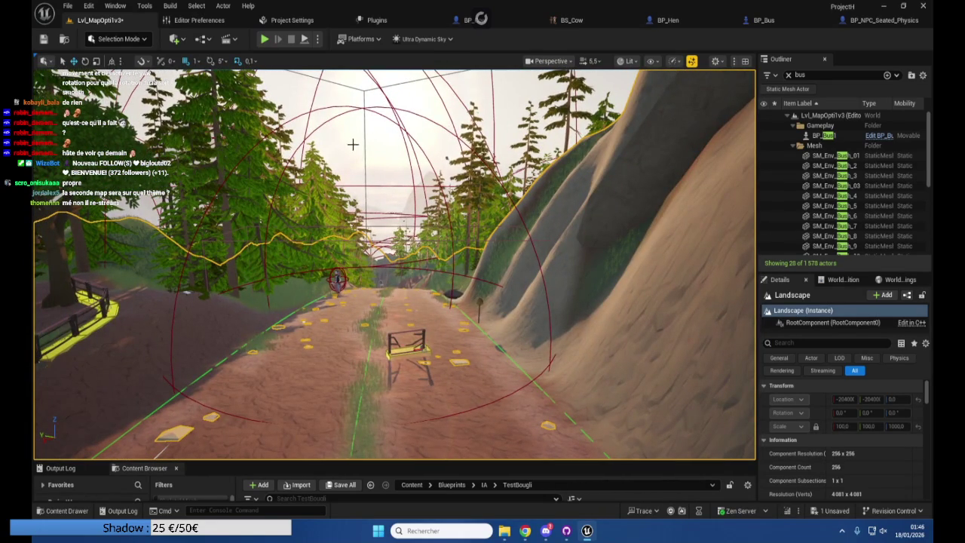
Move BP_Bus1 to the camera, lower it onto the road, and start Play
click(822, 135)
right_click(821, 135)
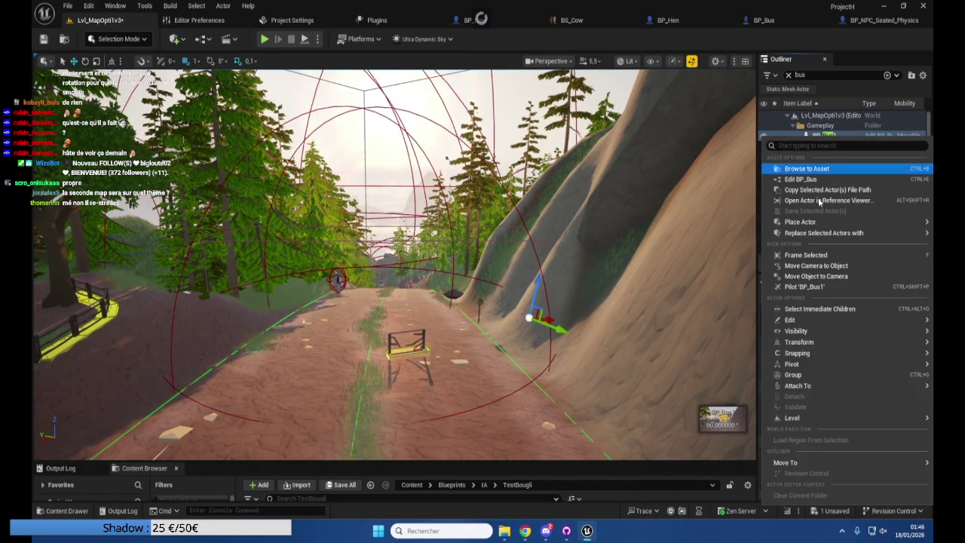
click(816, 276)
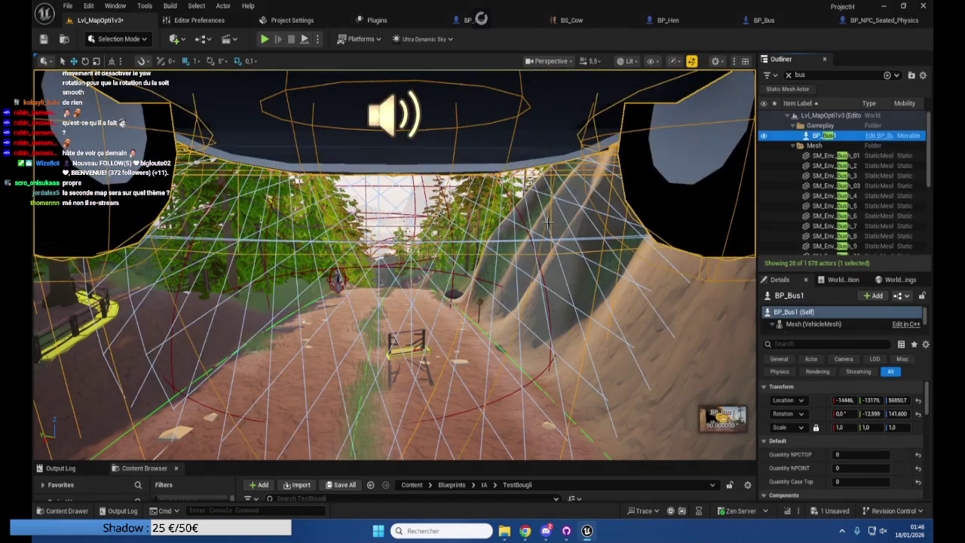
key(f)
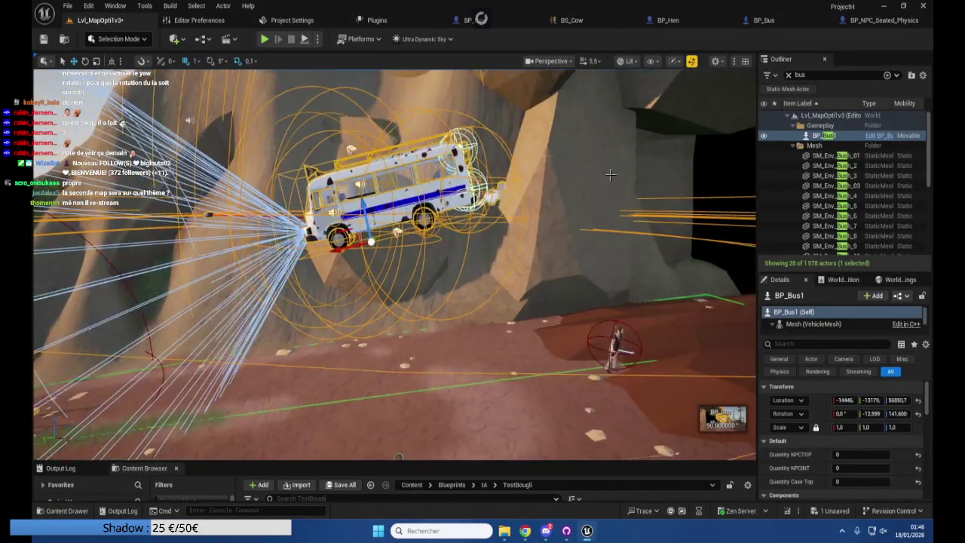
mouse_move(370, 241)
mouse_down()
mouse_move(381, 332)
mouse_move(396, 359)
mouse_move(412, 335)
mouse_up()
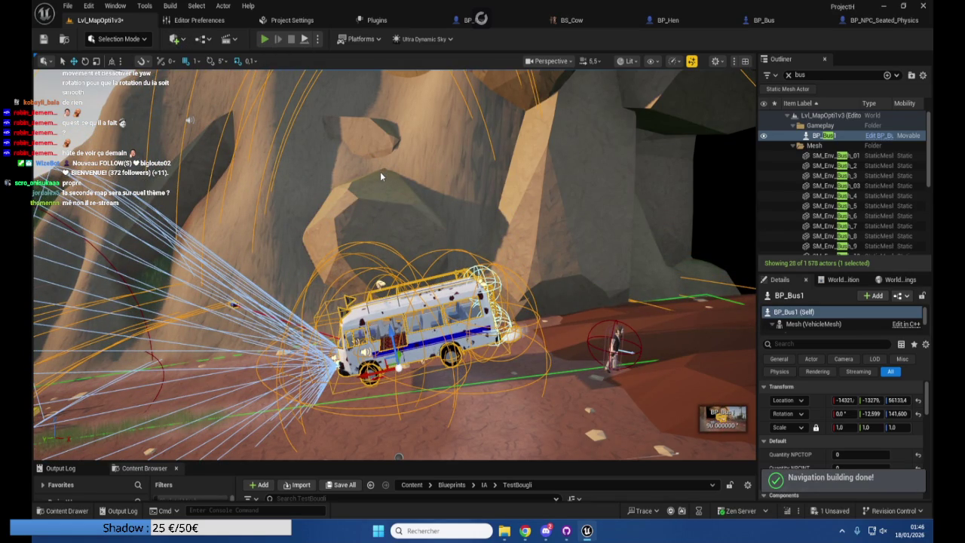
key(alt+p)
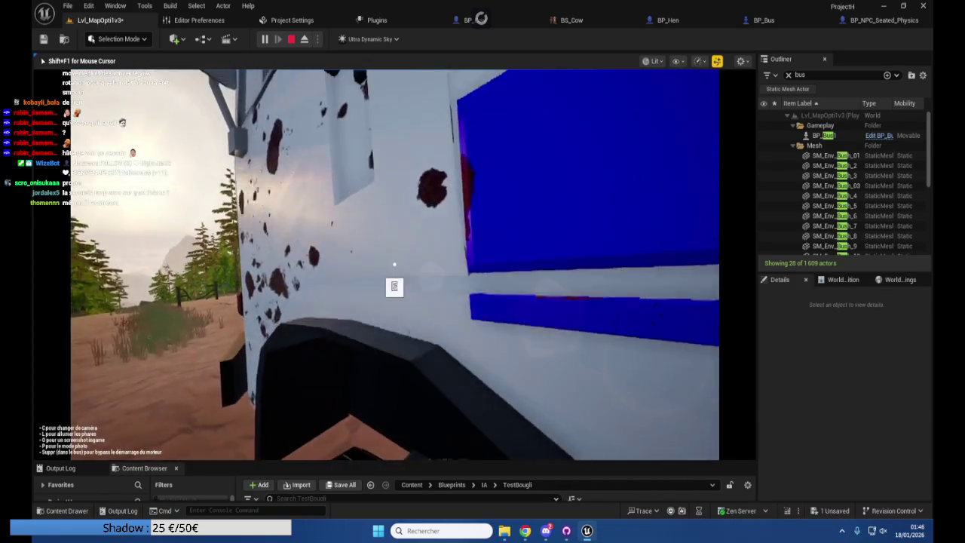
Stop the play session, dismiss the Message Log, and frame BP_Bus1
key(Escape)
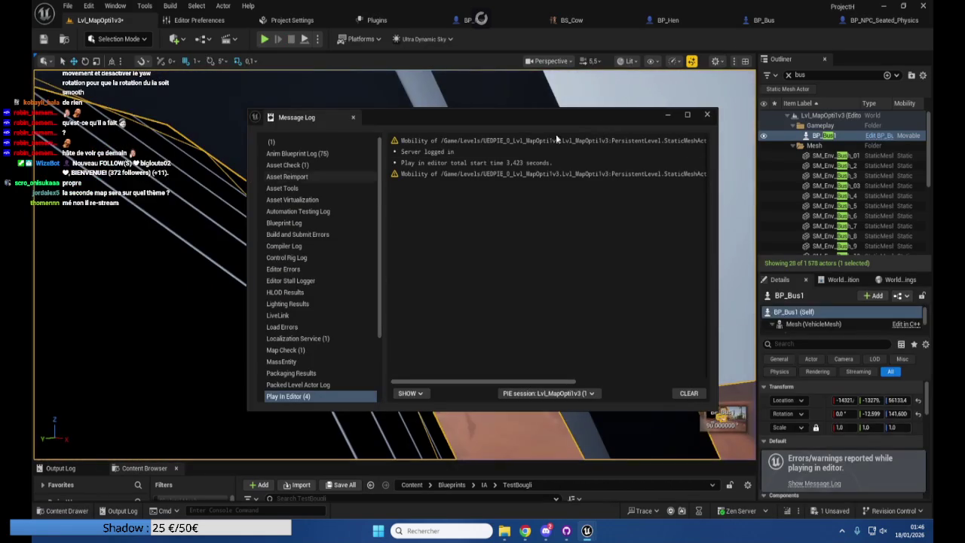
click(830, 136)
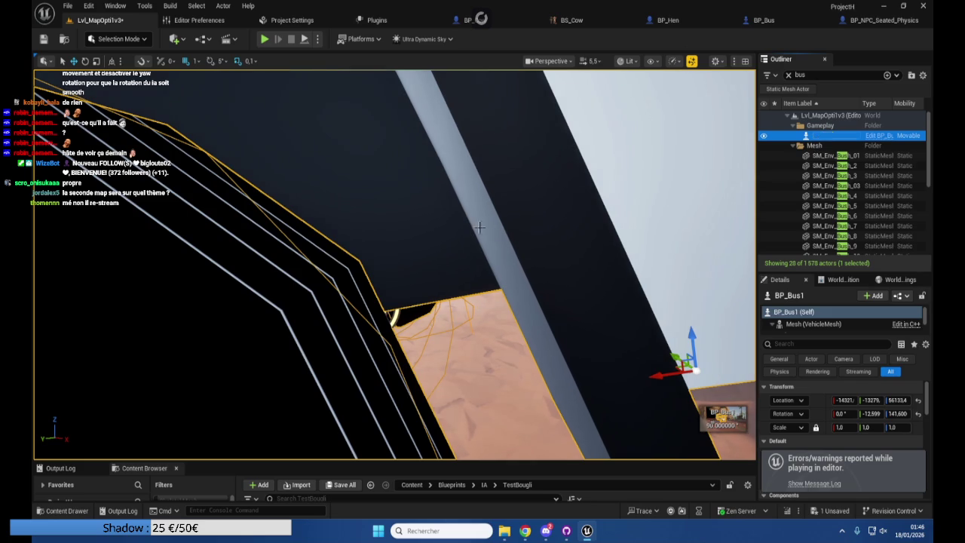
key(f)
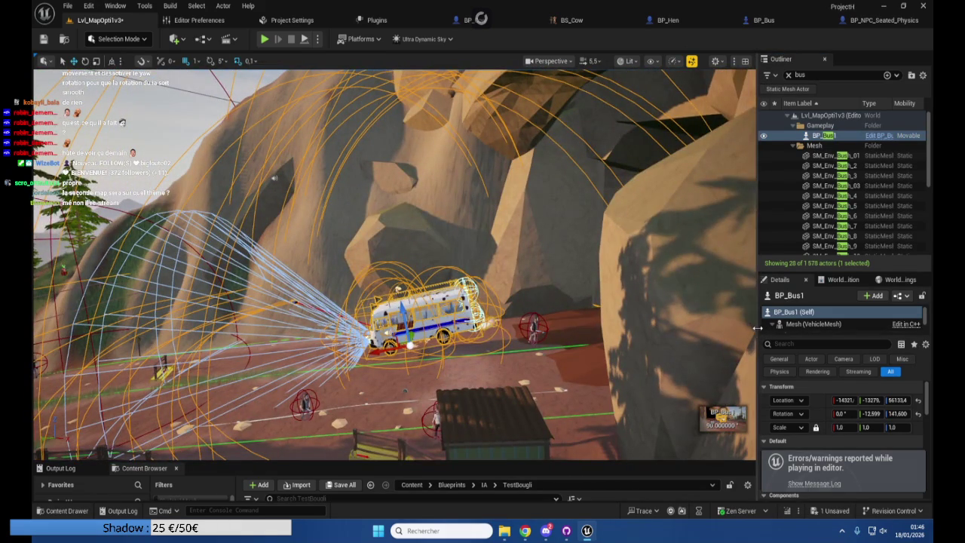
Widen the Outliner and Details panels and start editing BP_Bus1's Quantity NPCTOP value
drag(757, 332, 543, 339)
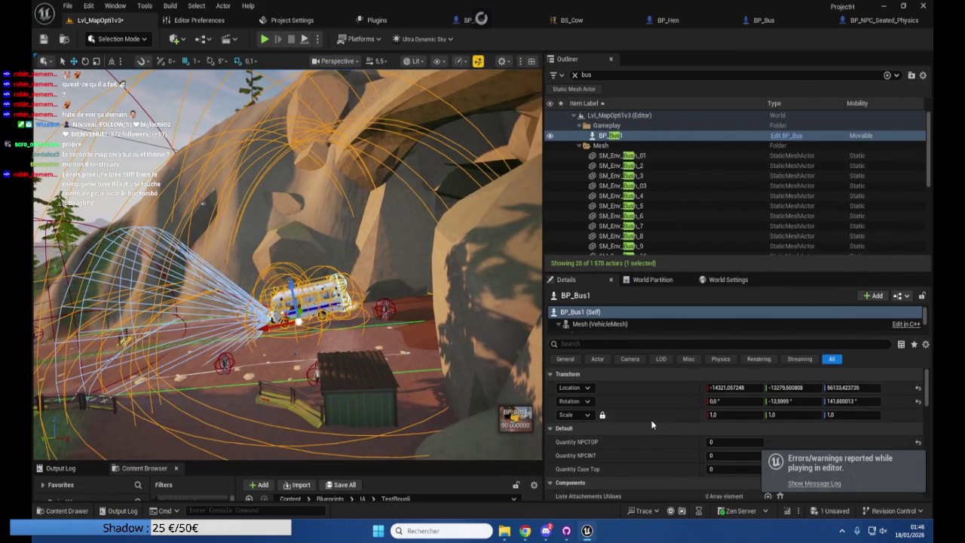
right_click(652, 424)
scroll(644, 415, down, 5)
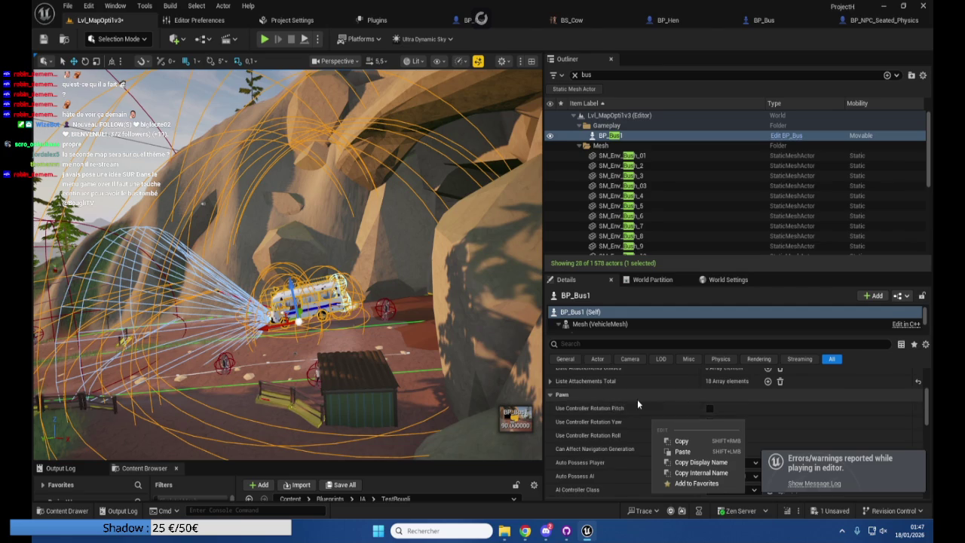
scroll(638, 404, up, 1)
scroll(634, 400, up, 5)
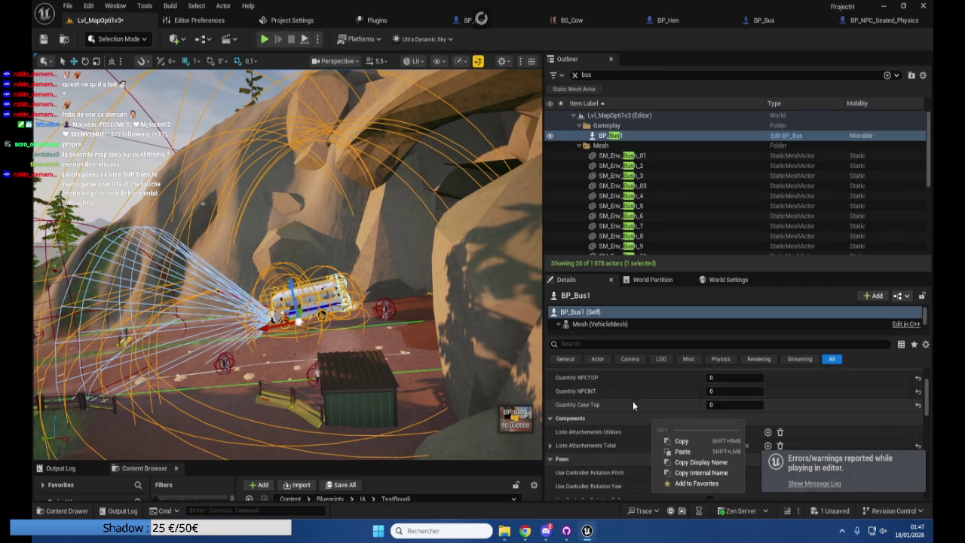
click(726, 410)
Set BP_Bus1's Quantity NPCTOP and Quantity NPCINT to 5 and Quantity Case Top to 1
text(5)
key(Tab)
text(5)
key(Tab)
text(1)
key(Return)
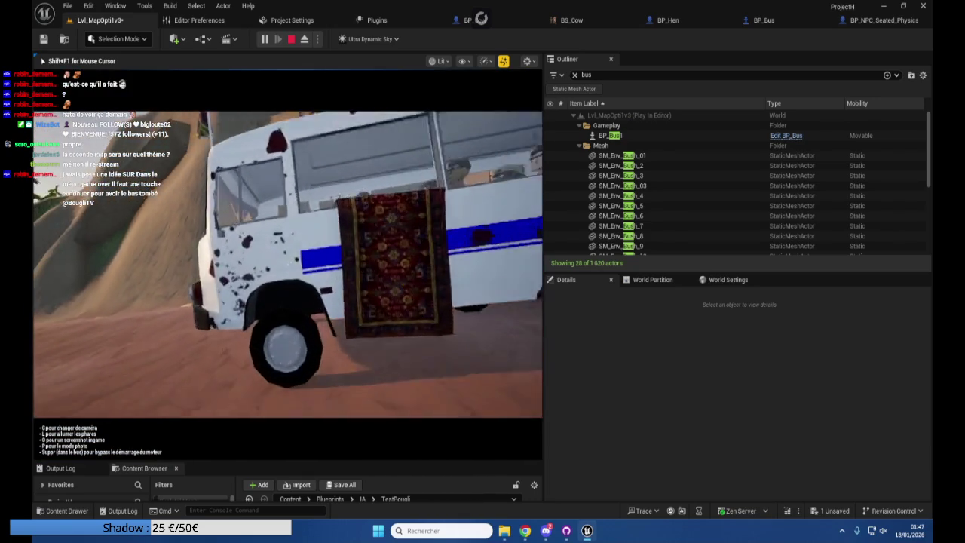
During play, cycle the camera from the driver's seat to side and rear chase views
key(e)
key(c)
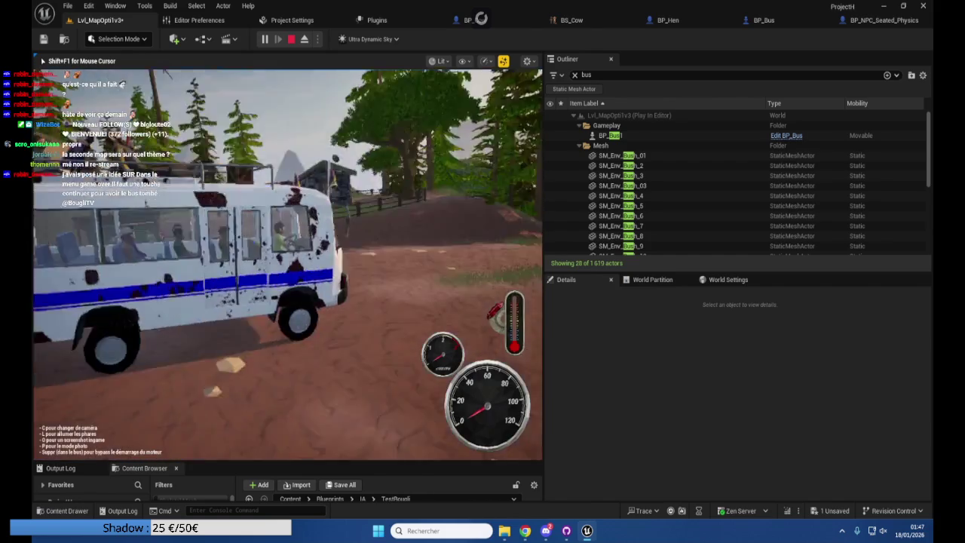
key(c)
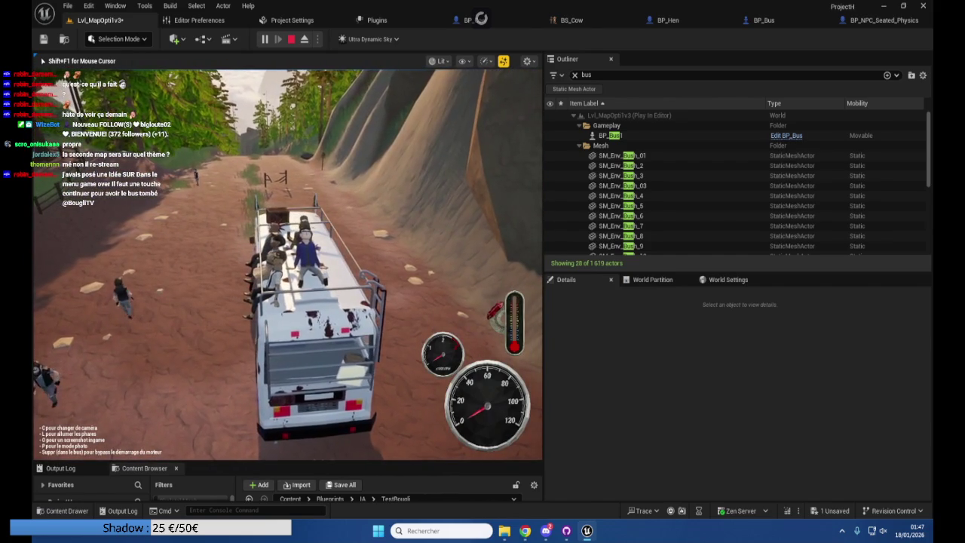